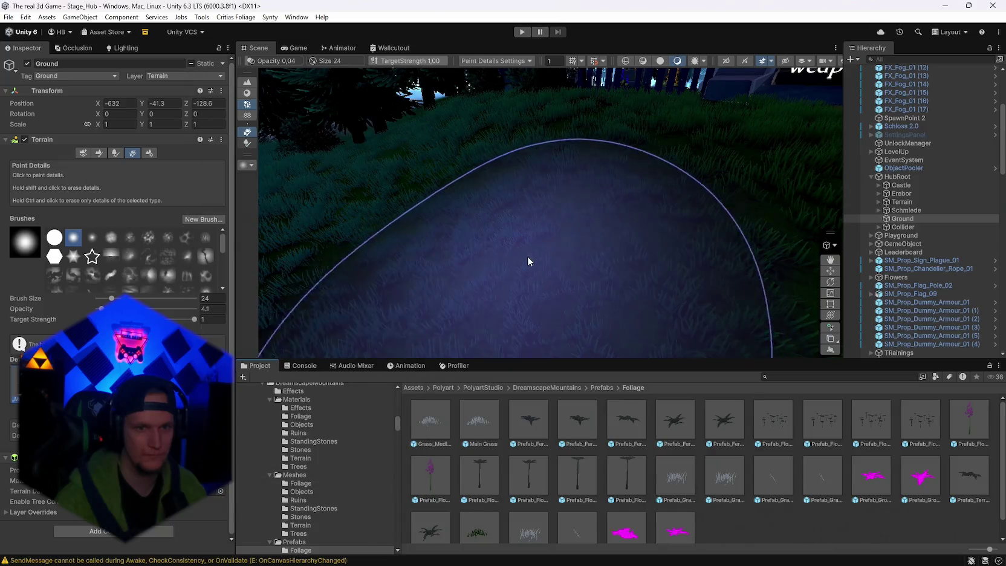
Select the Grass_Medium02_LOD1 prefab in Foliage and open its M_GrassMedium_01 material.
mouse_move(513, 214)
mouse_down()
mouse_move(595, 196)
mouse_move(649, 208)
mouse_move(657, 216)
mouse_move(647, 283)
mouse_up()
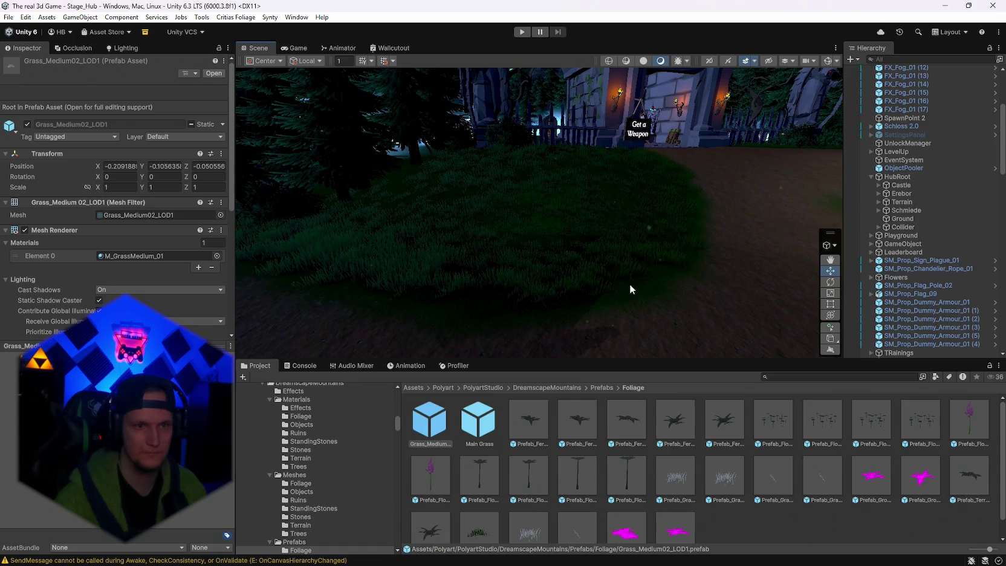
click(627, 288)
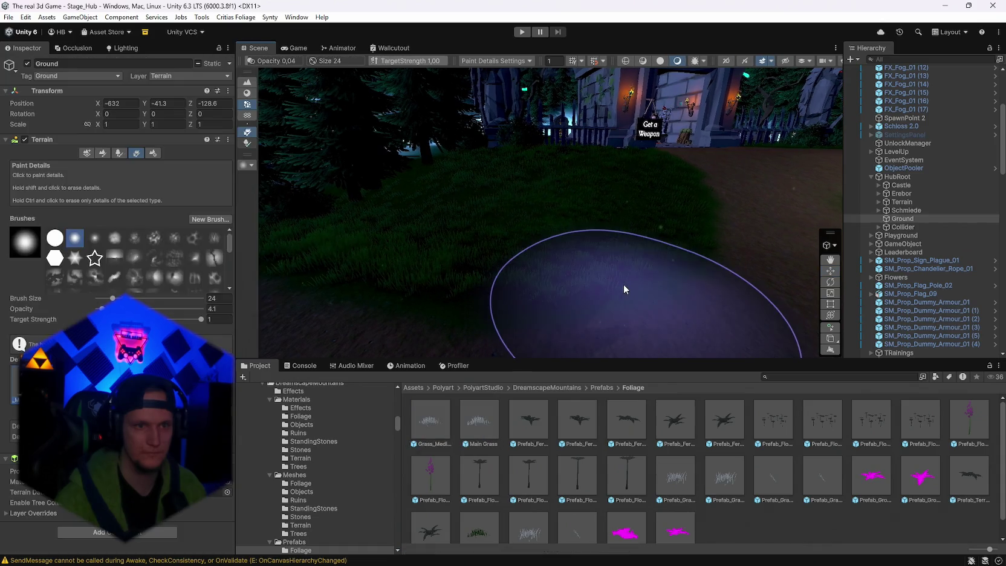
mouse_move(561, 285)
mouse_down()
mouse_move(747, 286)
mouse_move(785, 295)
mouse_move(685, 312)
mouse_move(507, 279)
mouse_move(387, 287)
mouse_move(493, 333)
mouse_move(513, 362)
mouse_up()
click(430, 422)
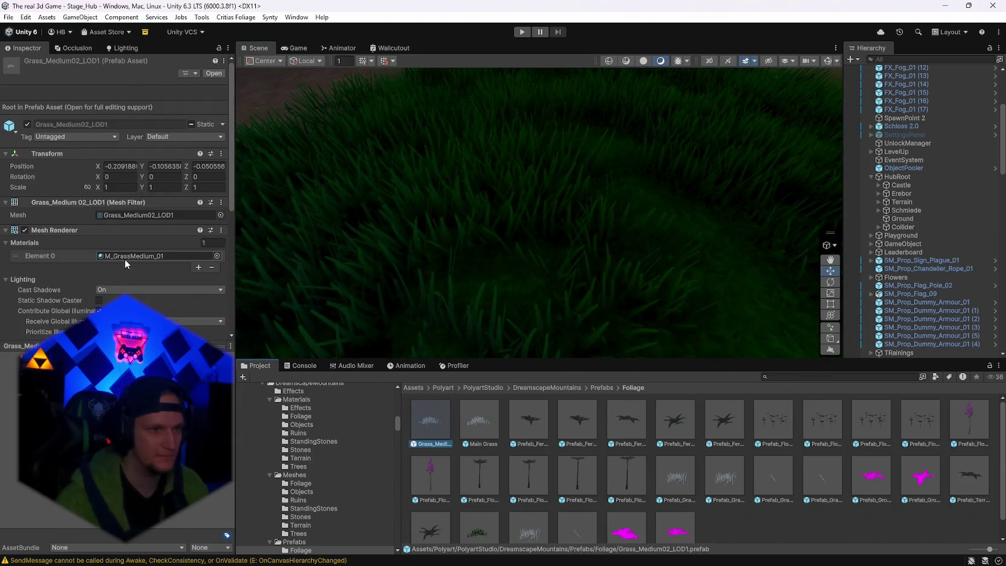
double_click(125, 256)
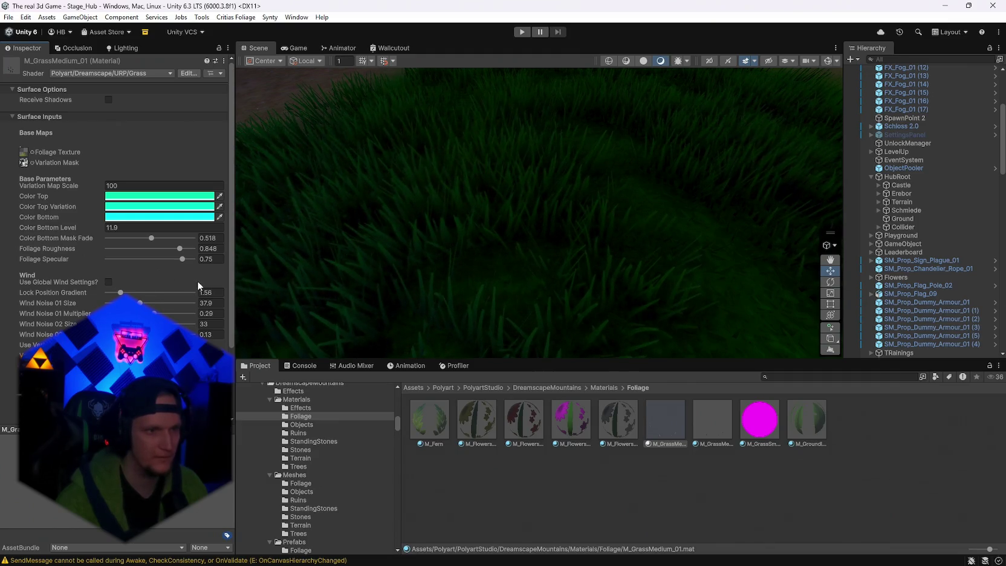
Set Color Bottom Mask Fade to 0.331 and adjust the dither fade, dither bottom and Foliage Roughness sliders.
drag(150, 235, 138, 239)
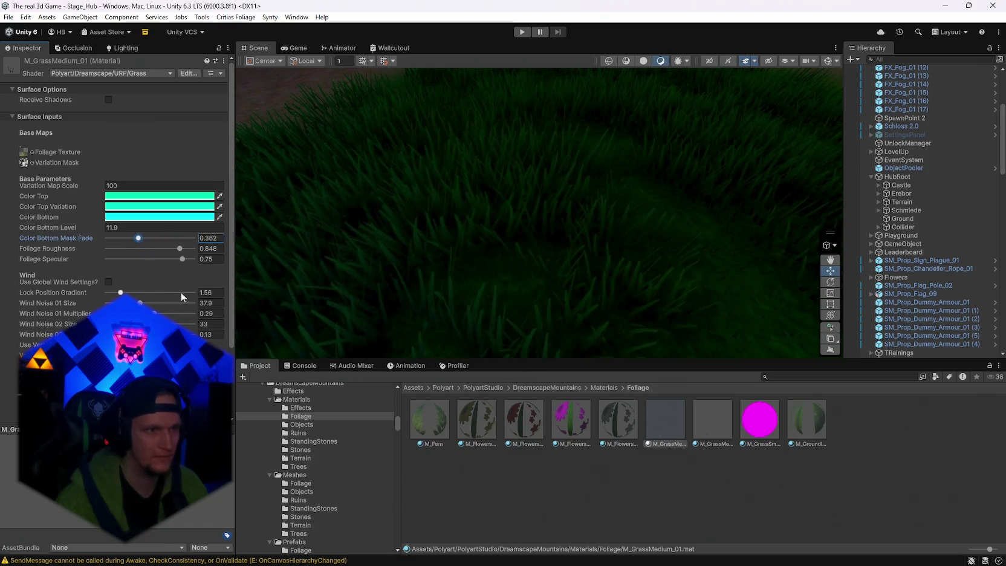
scroll(138, 237, down, 3)
drag(145, 335, 170, 336)
drag(105, 325, 130, 326)
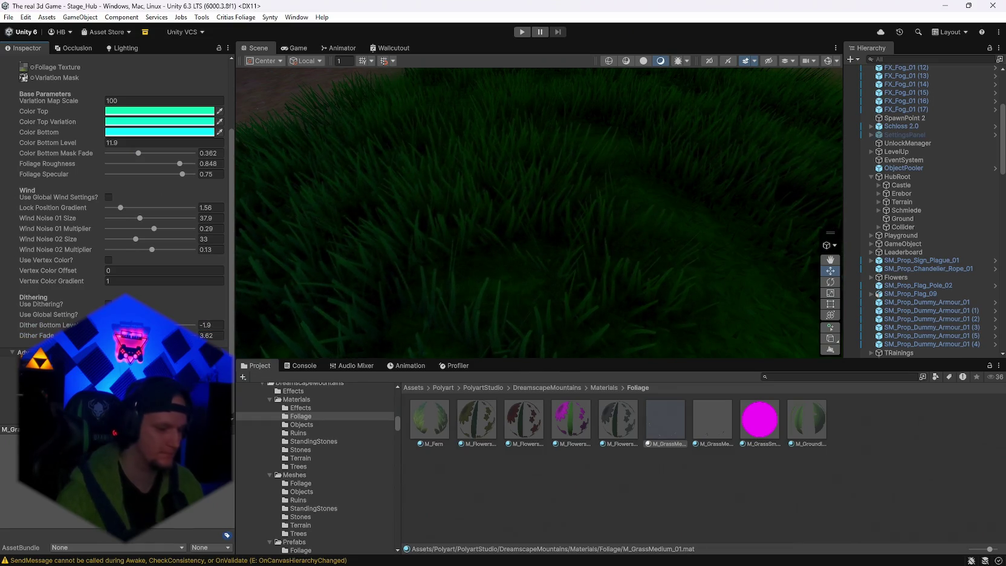
scroll(153, 279, up, 3)
drag(140, 239, 176, 239)
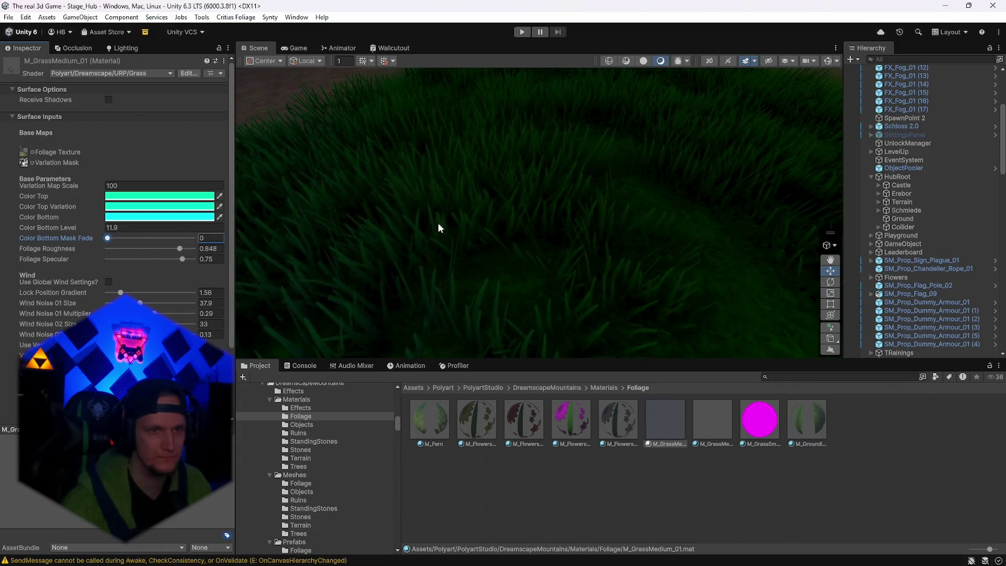
scroll(437, 225, down, 5)
click(106, 239)
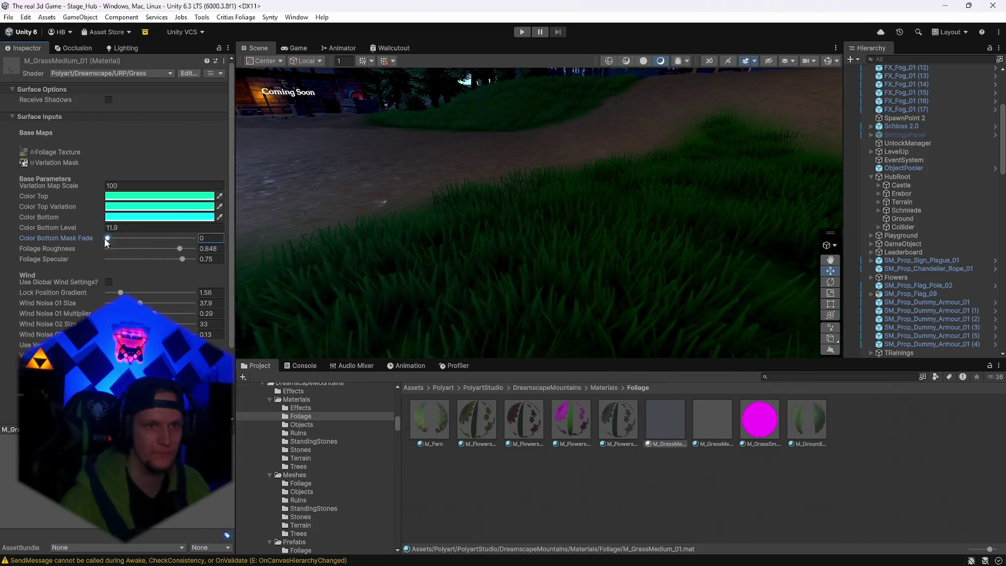
mouse_move(165, 249)
mouse_down()
mouse_move(193, 260)
mouse_move(183, 260)
mouse_up()
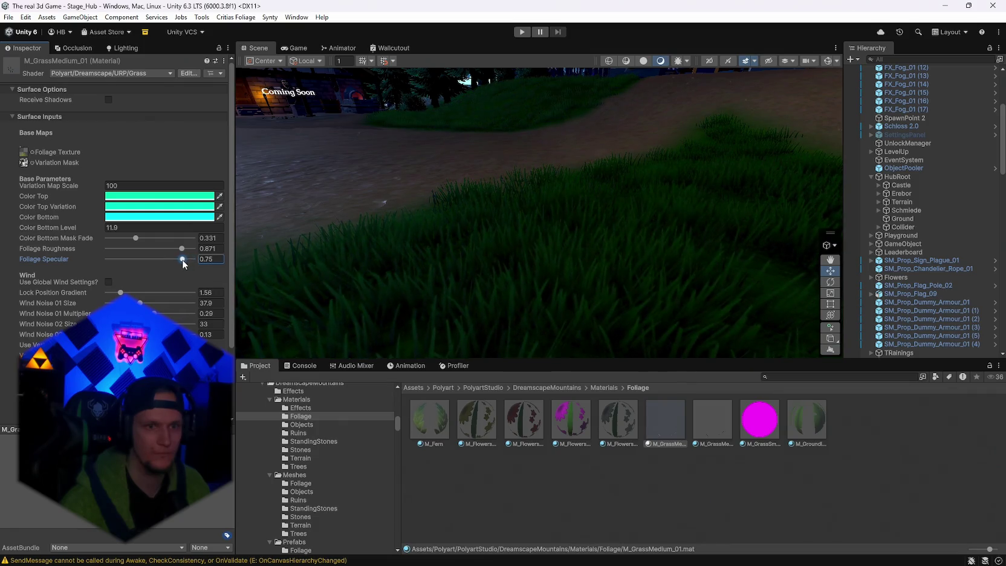
Switch global wind and vertex colour on and back off, then toggle the material's dithering.
click(108, 281)
click(107, 282)
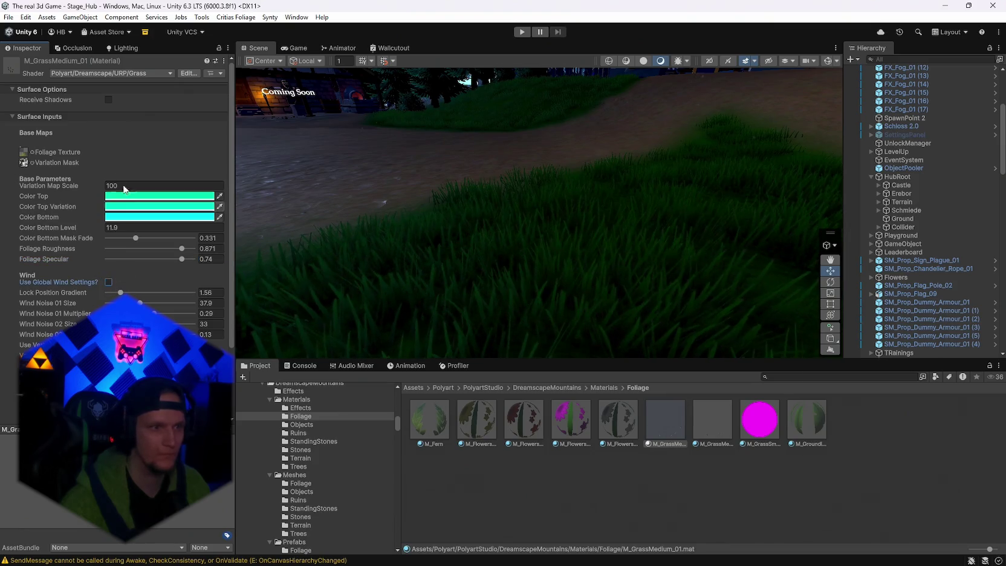
scroll(81, 194, down, 3)
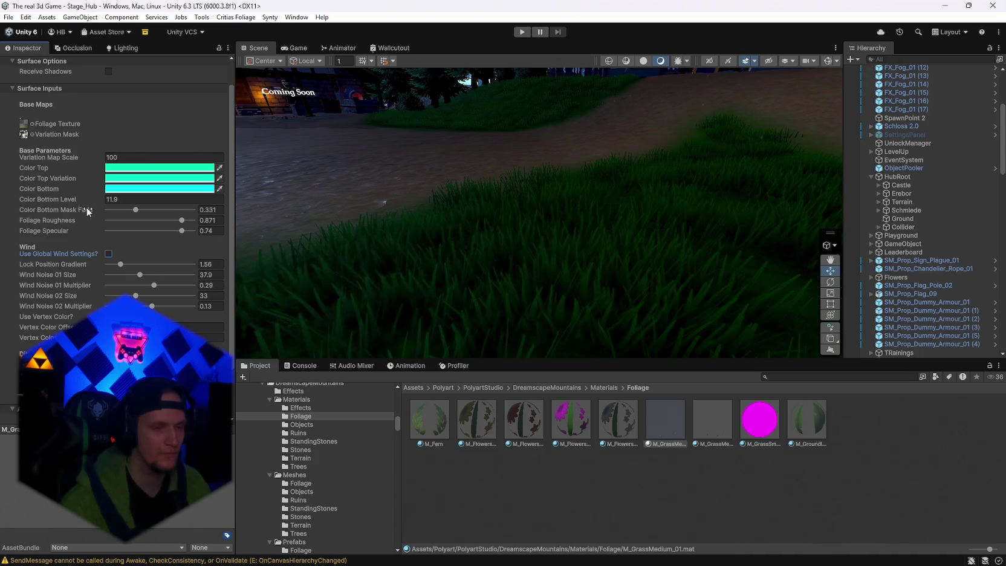
click(109, 288)
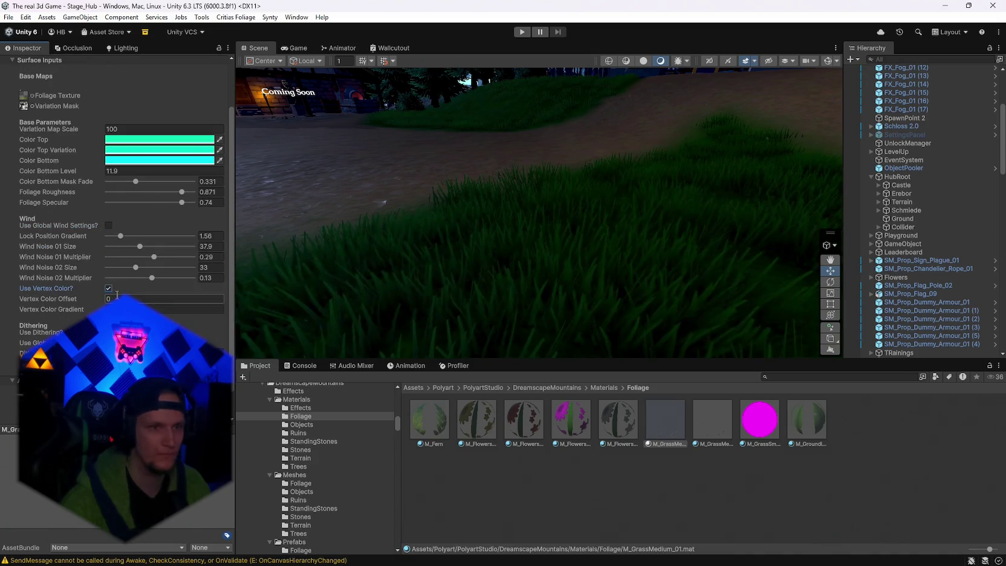
click(109, 288)
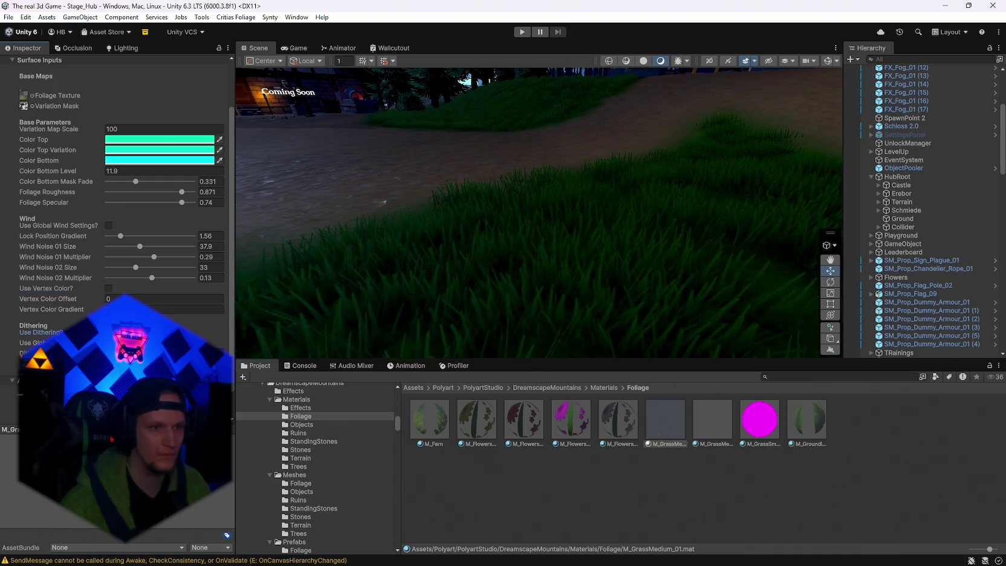
click(109, 331)
Orbit and pull back the Scene view to inspect the tuned grass across the village.
mouse_move(383, 203)
mouse_down()
mouse_move(312, 254)
mouse_move(556, 188)
mouse_up()
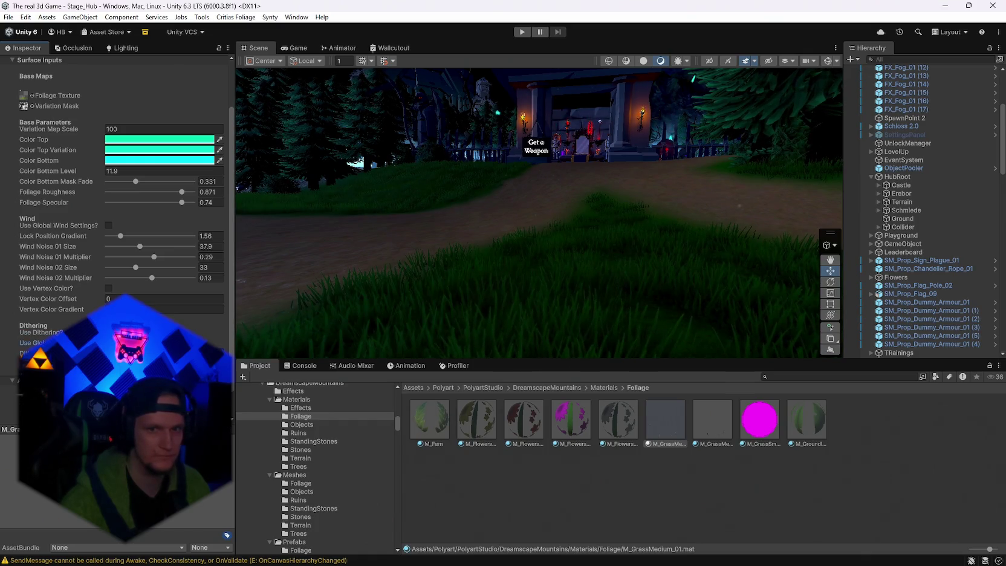
scroll(168, 301, down, 2)
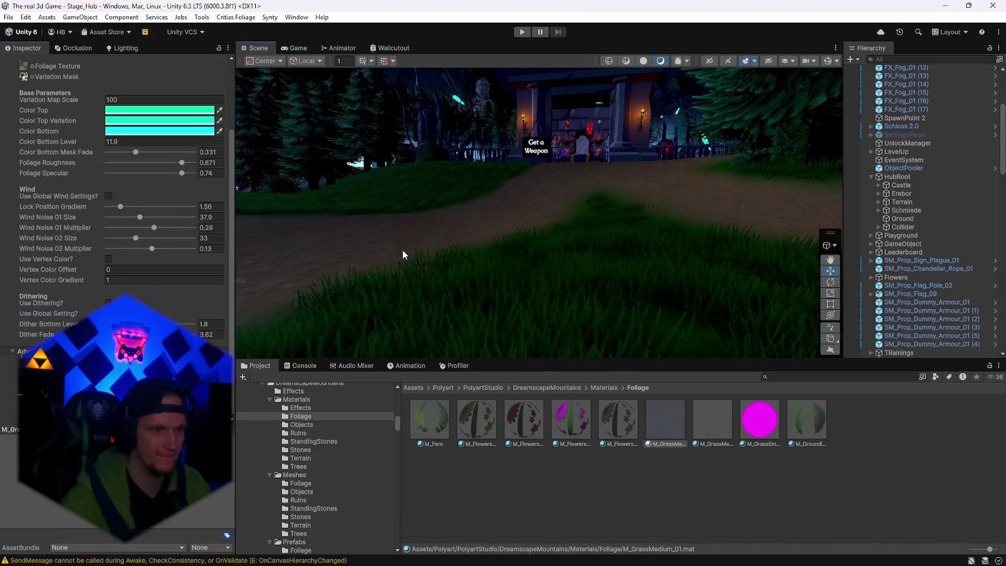
drag(403, 254, 404, 285)
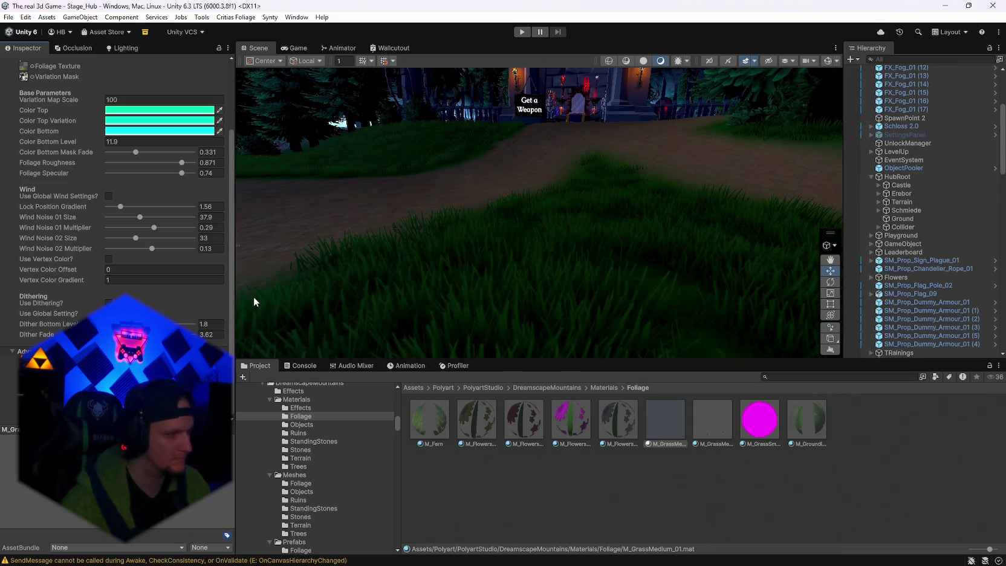
mouse_move(265, 277)
mouse_down()
mouse_move(467, 218)
mouse_move(685, 254)
mouse_move(734, 224)
mouse_move(736, 207)
mouse_move(753, 250)
mouse_move(777, 256)
mouse_move(743, 267)
mouse_move(544, 218)
mouse_move(503, 218)
mouse_move(470, 236)
mouse_up()
scroll(69, 226, up, 3)
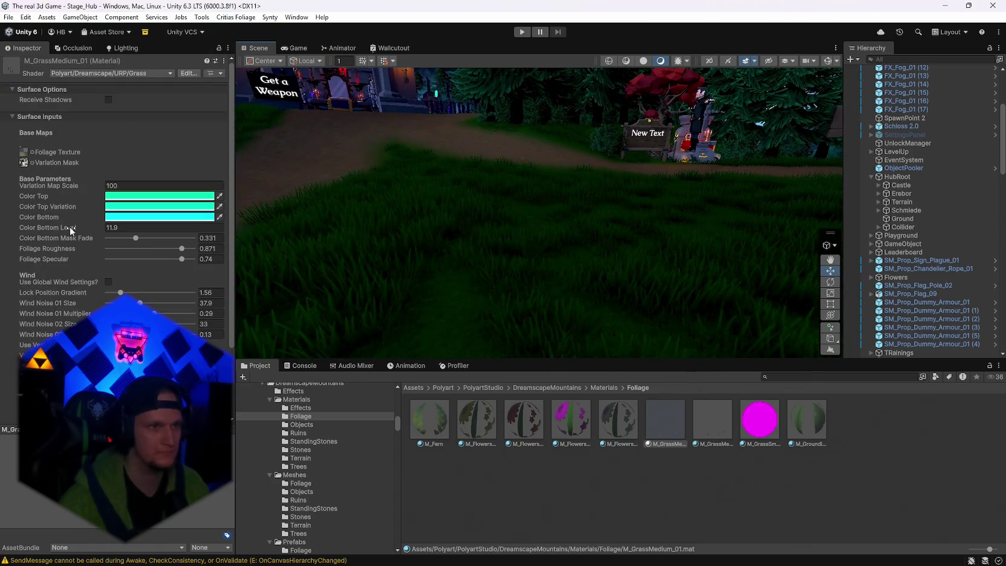
drag(445, 191, 472, 195)
scroll(931, 321, down, 4)
scroll(931, 321, down, 10)
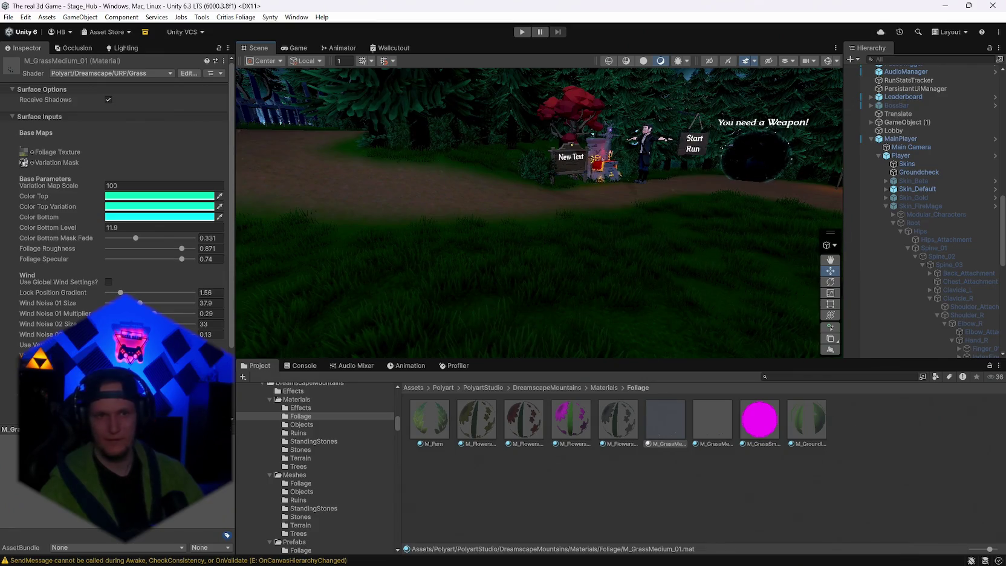
Deselect the grass material, fly the camera around, and start a Project search for 'player'.
mouse_move(472, 193)
mouse_down()
mouse_move(473, 155)
mouse_move(473, 224)
mouse_up()
click(669, 485)
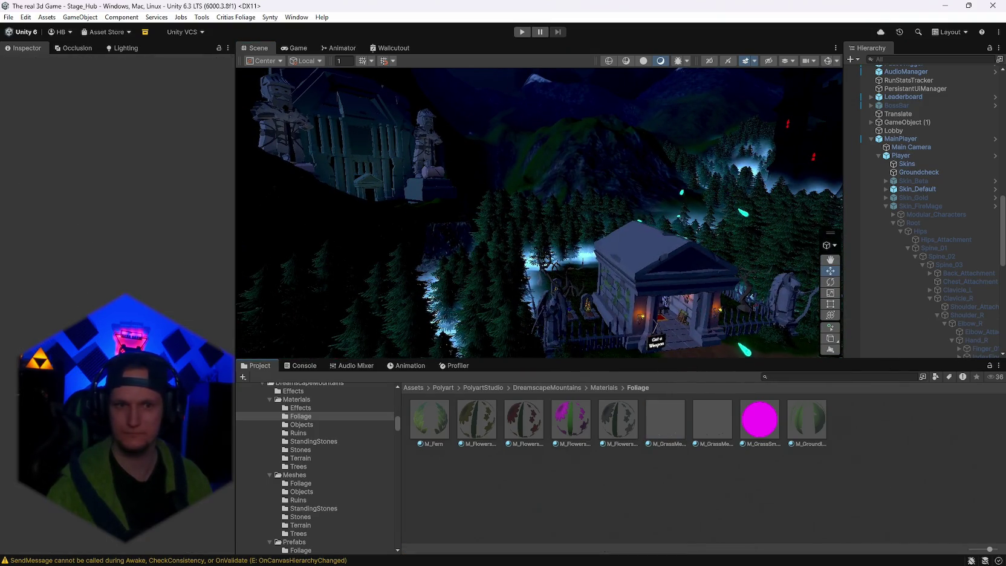
drag(573, 279, 623, 310)
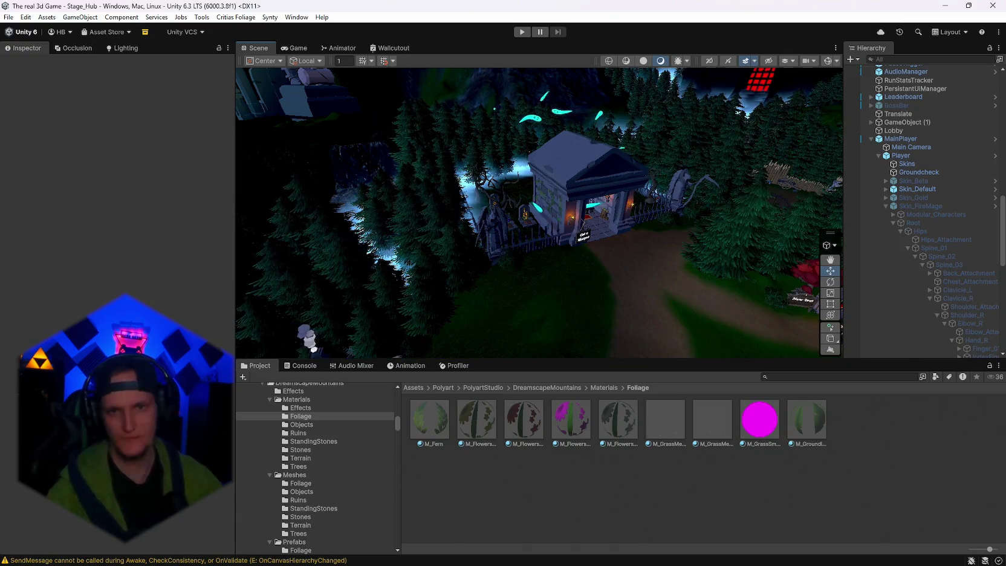
drag(623, 309, 169, 120)
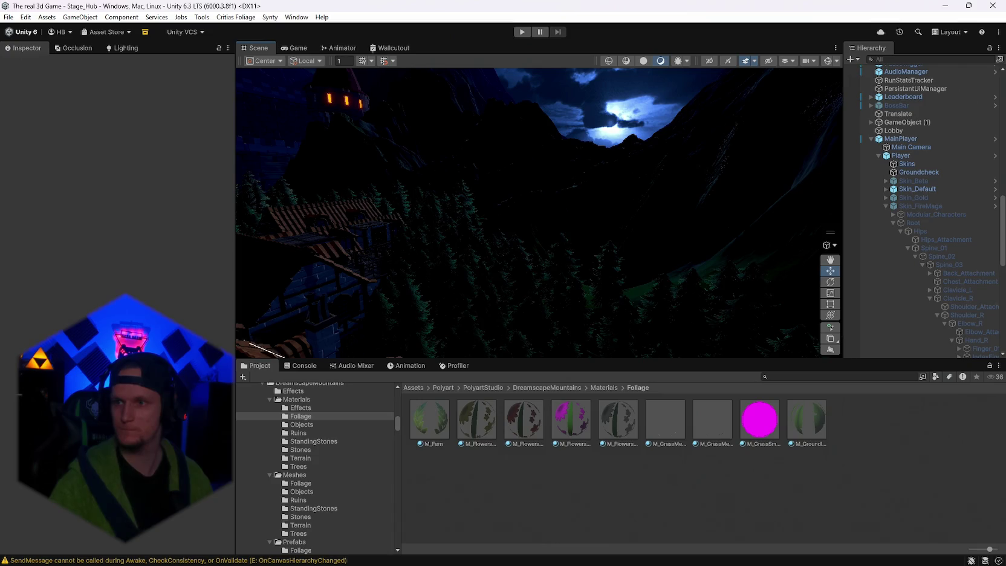
click(826, 380)
text(player)
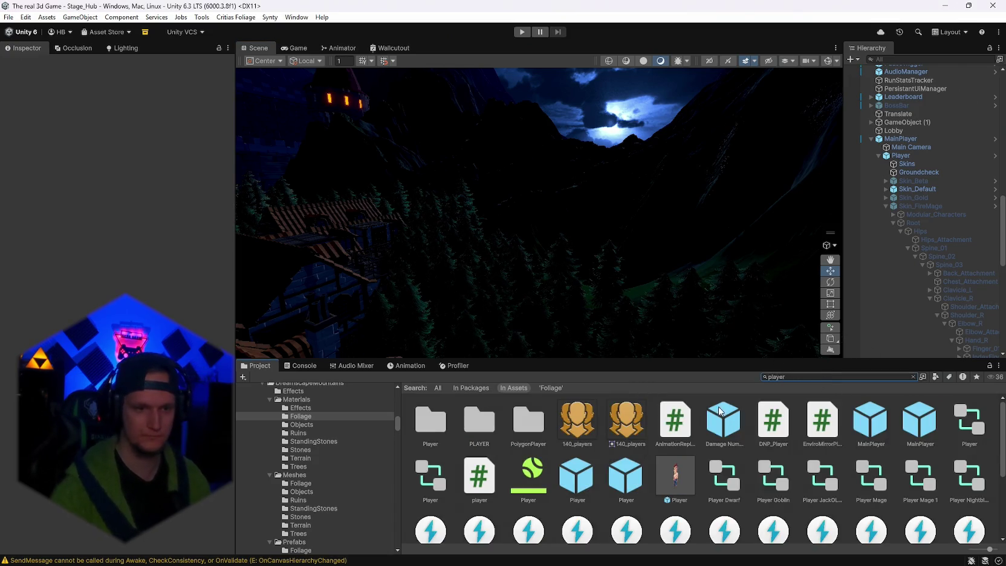
Inside Assets/PLAYER, create an Empty C# Script through Create > Scripting and name it 'Player Light'.
double_click(479, 423)
scroll(665, 454, down, 5)
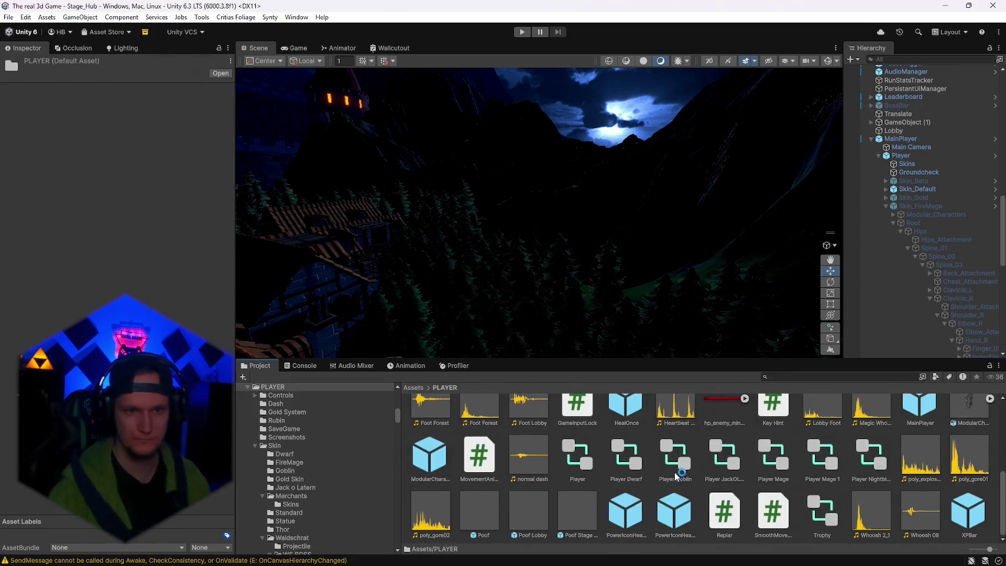
right_click(707, 540)
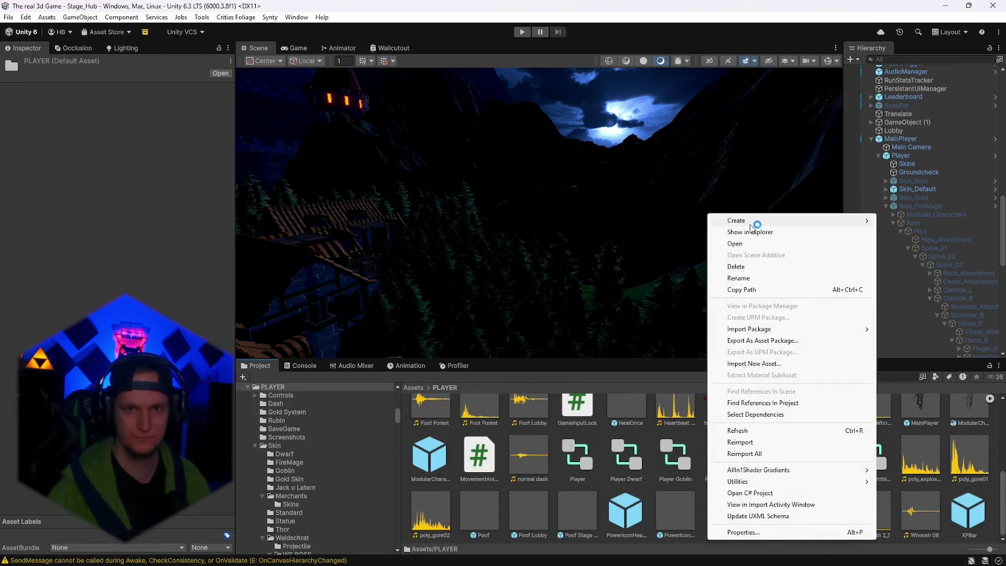
mouse_move(752, 227)
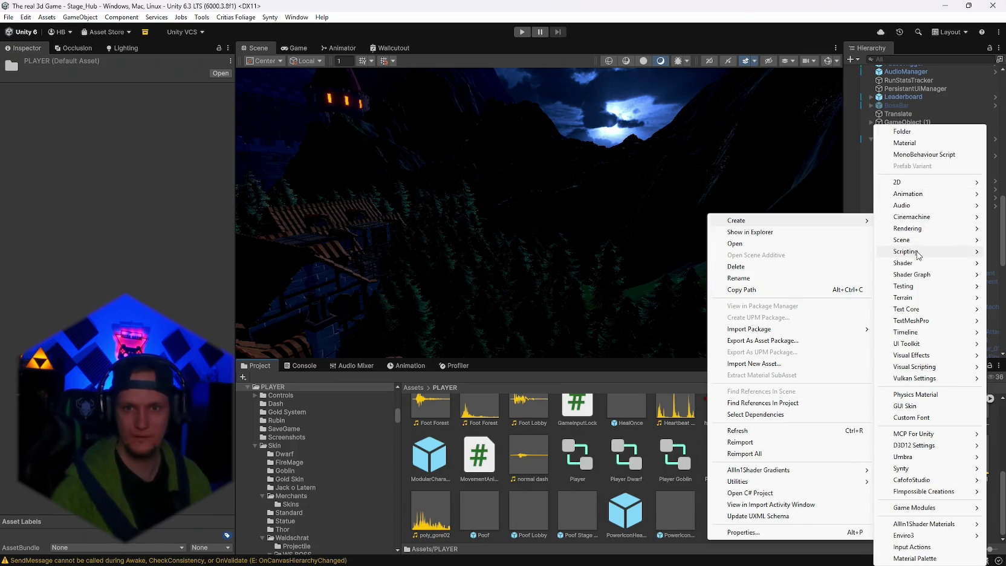
mouse_move(907, 251)
click(793, 275)
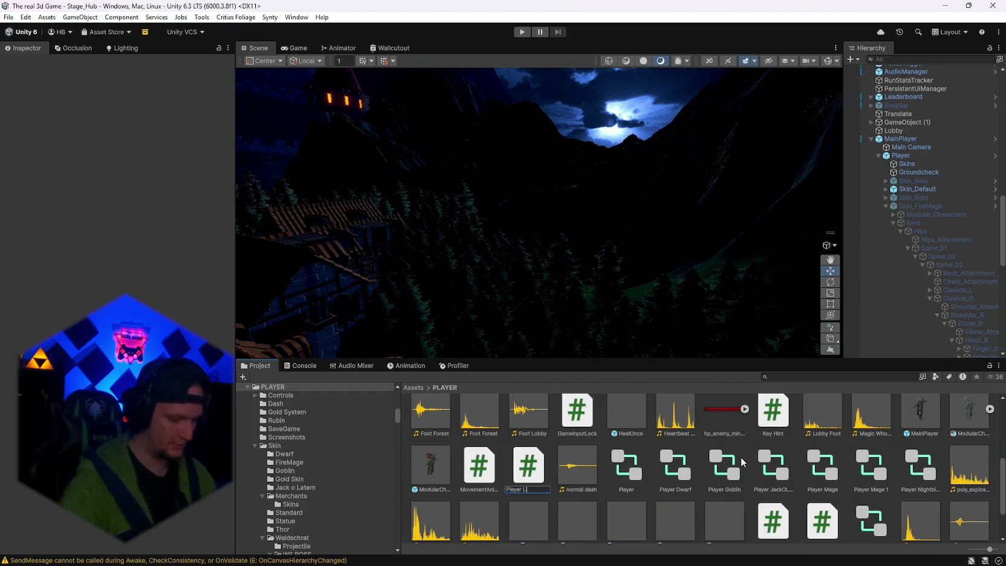
text(ight)
key(Return)
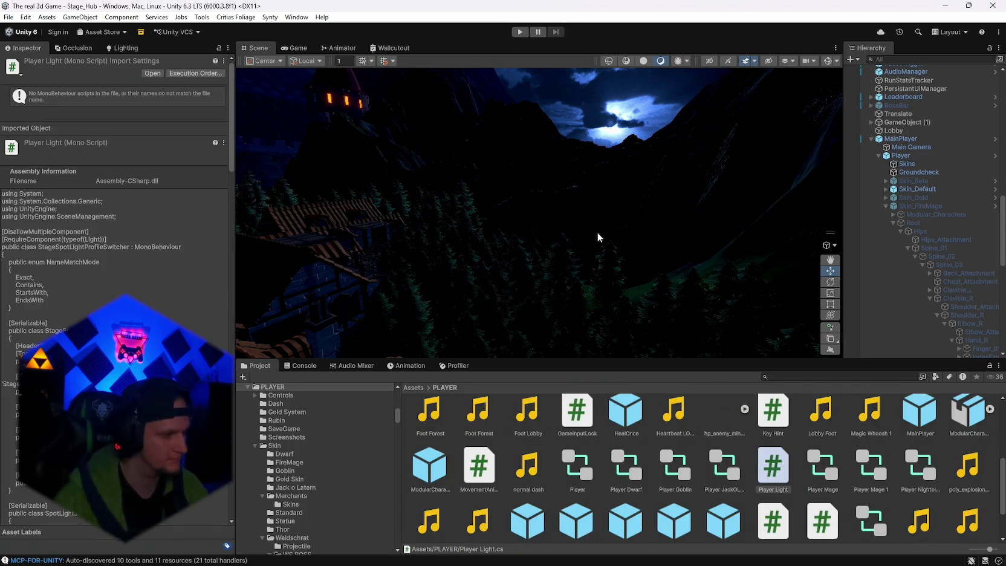
Open the Console and read the CS0246 LightShadowResolution error until the script recompiles cleanly.
right_click(589, 220)
mouse_move(638, 207)
mouse_down()
mouse_move(263, 247)
mouse_move(124, 276)
mouse_move(306, 364)
mouse_up()
click(304, 365)
mouse_move(424, 260)
mouse_down()
mouse_move(445, 275)
mouse_move(427, 281)
mouse_move(454, 280)
mouse_move(472, 246)
mouse_move(478, 254)
mouse_up()
click(510, 398)
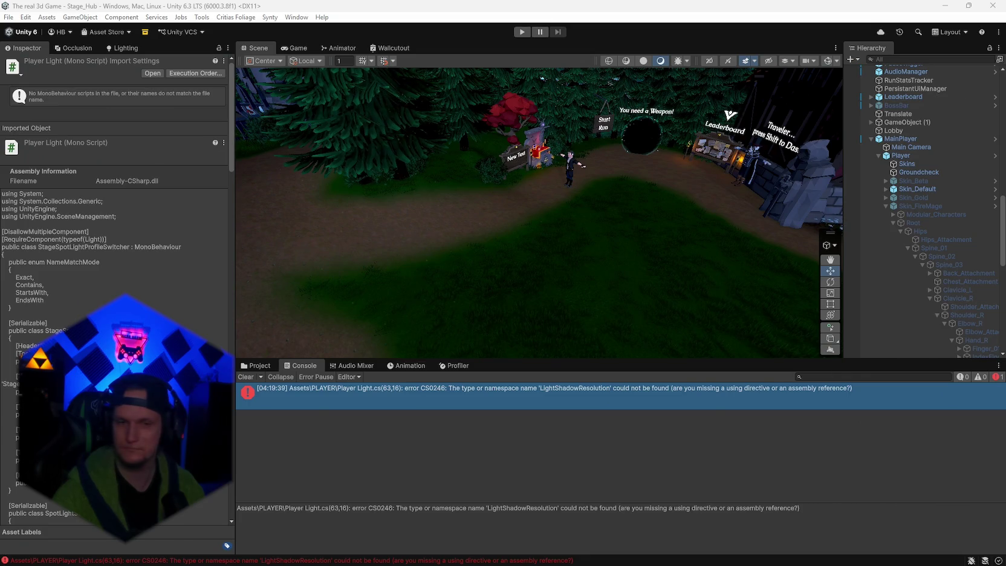
scroll(615, 183, up, 3)
scroll(622, 178, up, 5)
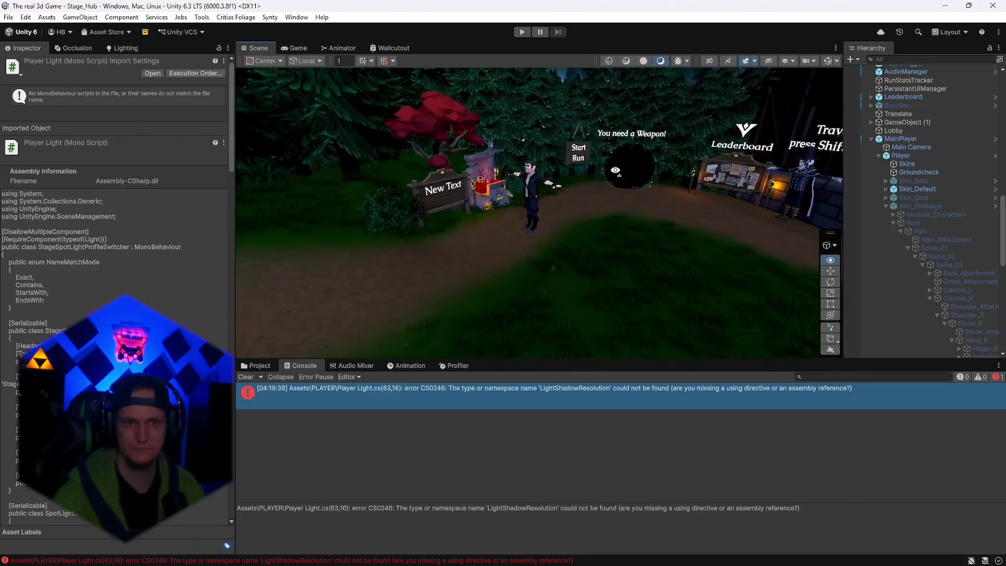
mouse_move(624, 144)
mouse_down()
mouse_move(174, 116)
mouse_move(34, 94)
mouse_move(11, 114)
mouse_move(941, 77)
mouse_move(97, 87)
mouse_move(270, 48)
mouse_move(243, 69)
mouse_move(672, 157)
mouse_move(609, 151)
mouse_up()
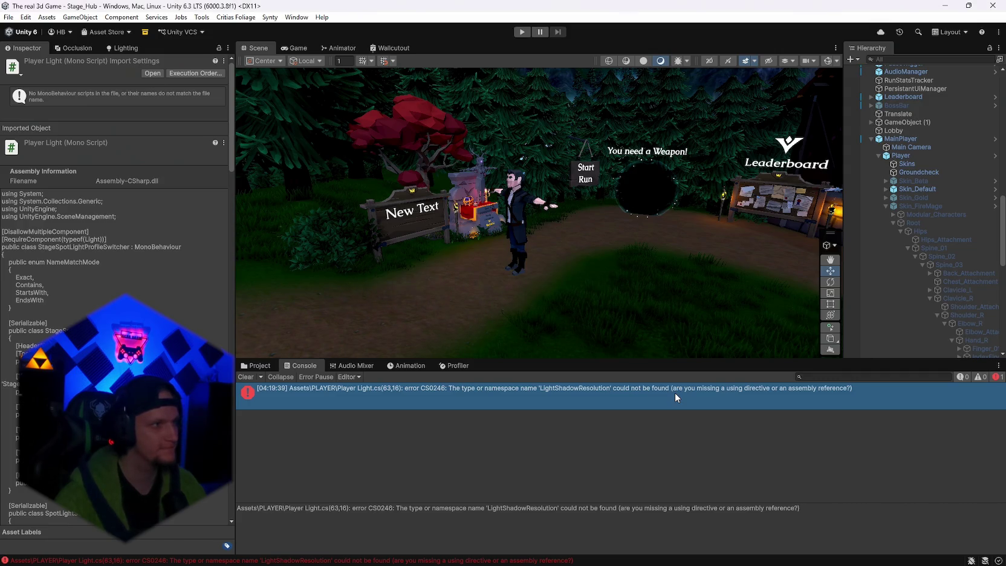
Select the Spot Light to view its settings and clear the shadow-resolution warnings from the Console.
click(246, 377)
scroll(540, 212, up, 3)
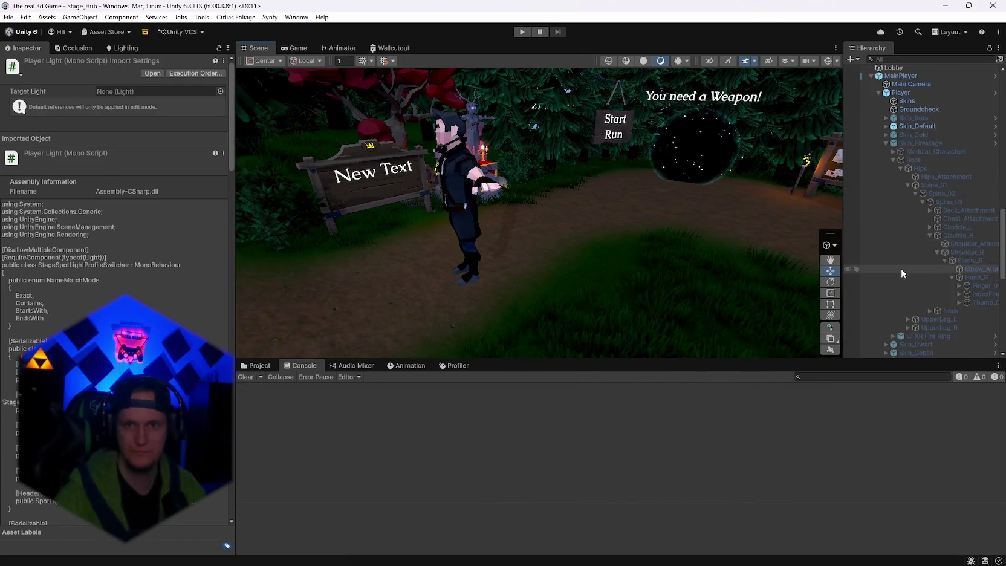
scroll(922, 218, down, 8)
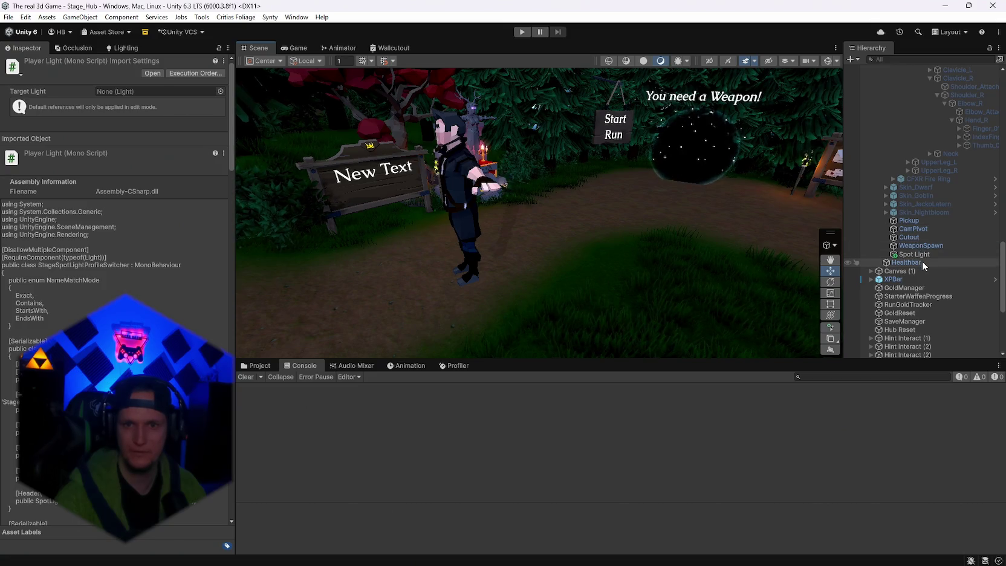
click(919, 254)
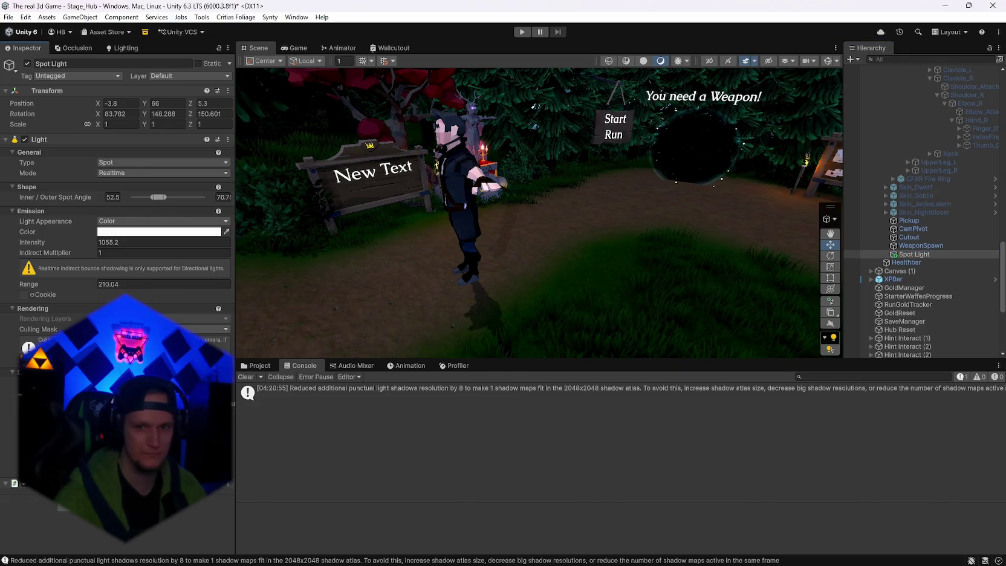
drag(427, 229, 449, 247)
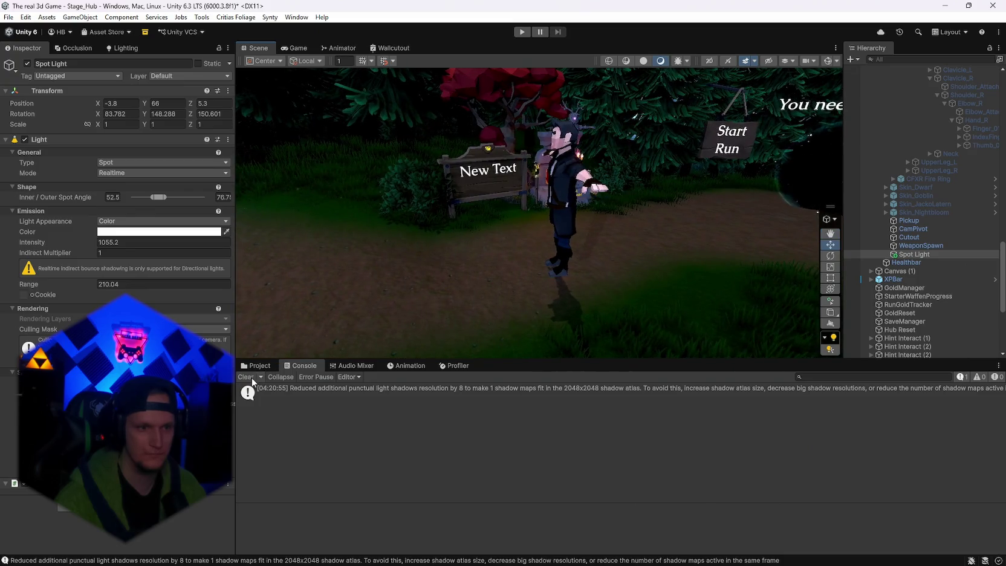
click(254, 375)
mouse_move(552, 238)
mouse_down()
mouse_move(426, 251)
mouse_move(405, 236)
mouse_move(478, 217)
mouse_move(541, 225)
mouse_up()
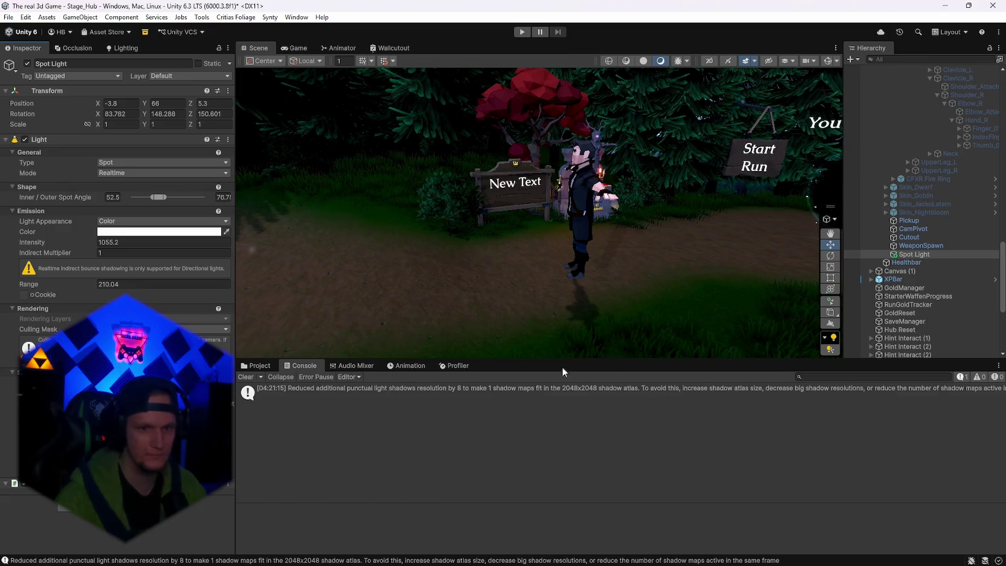
click(260, 376)
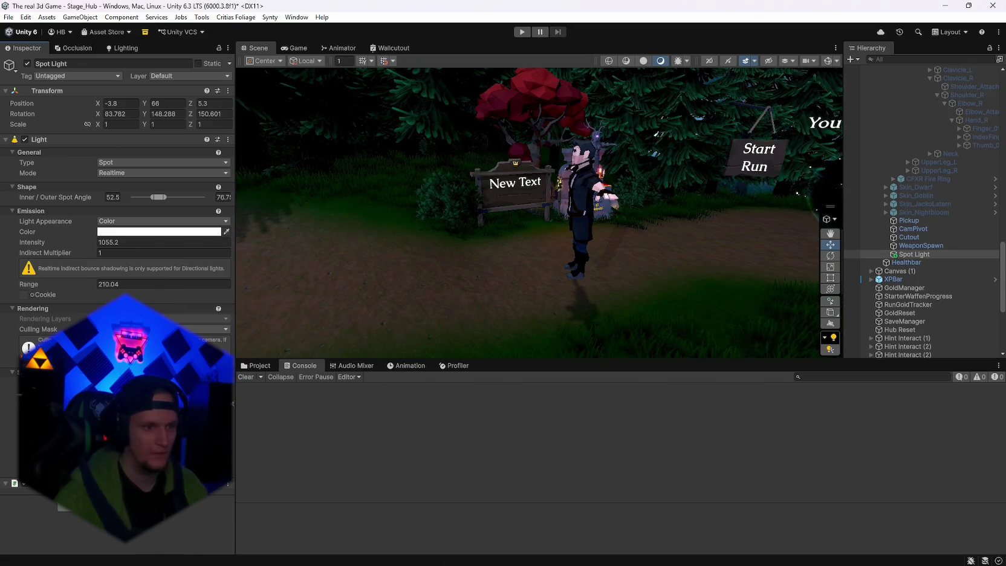
Tick Force Spot Type and Apply In Editor On Validate in the Lobby preset.
text(play)
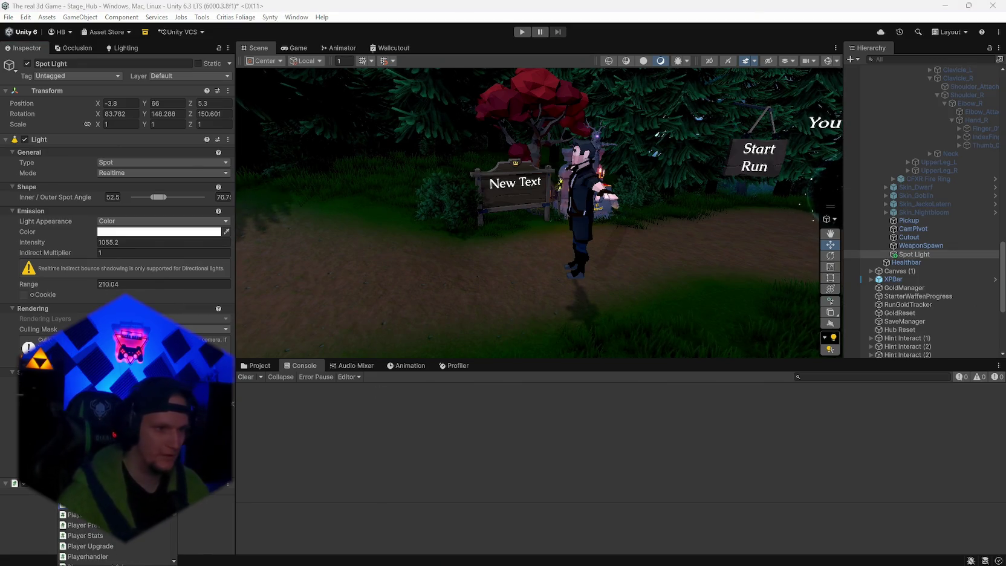
key(Escape)
scroll(115, 241, down, 5)
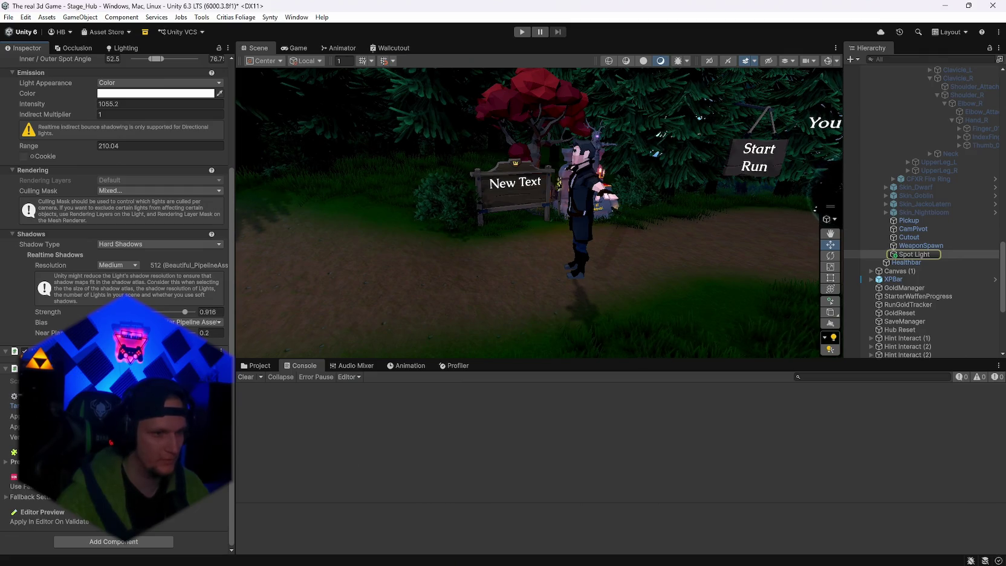
scroll(6, 469, down, 1)
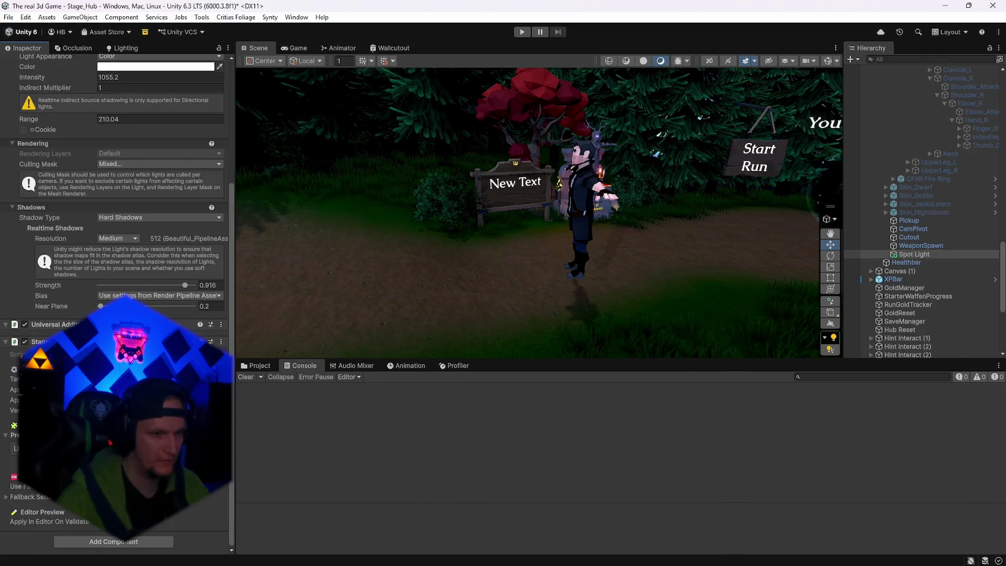
scroll(115, 272, down, 3)
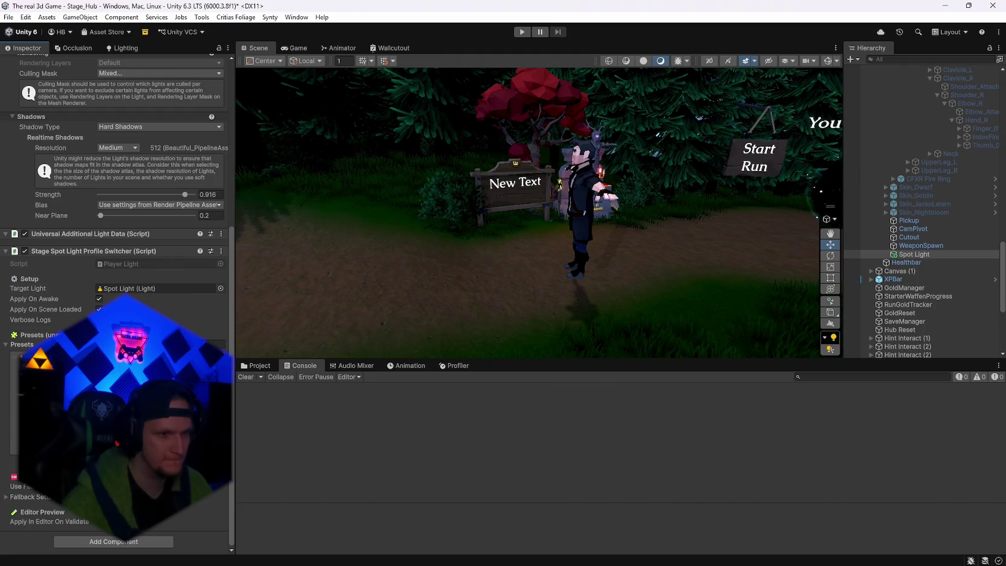
scroll(115, 303, down, 10)
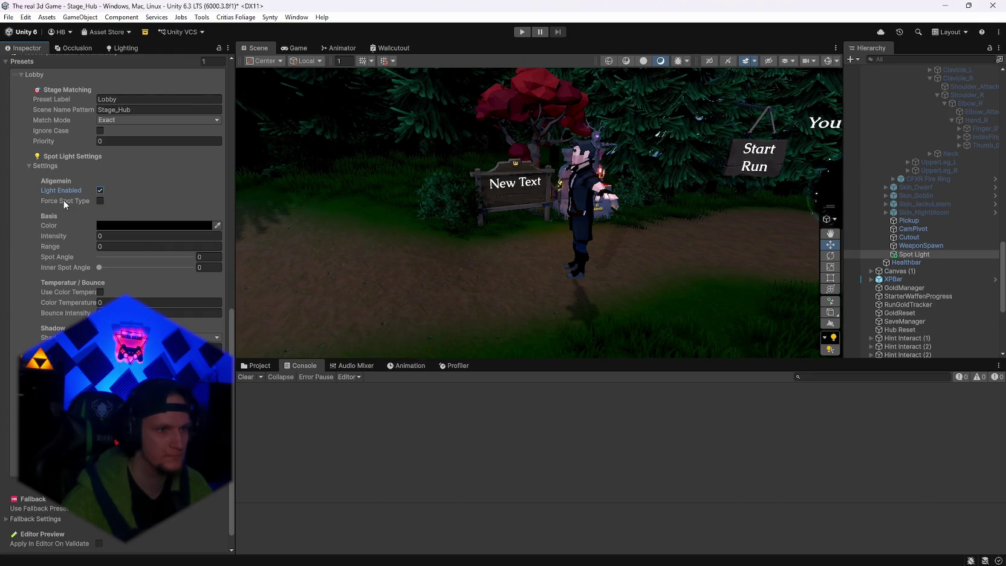
click(101, 200)
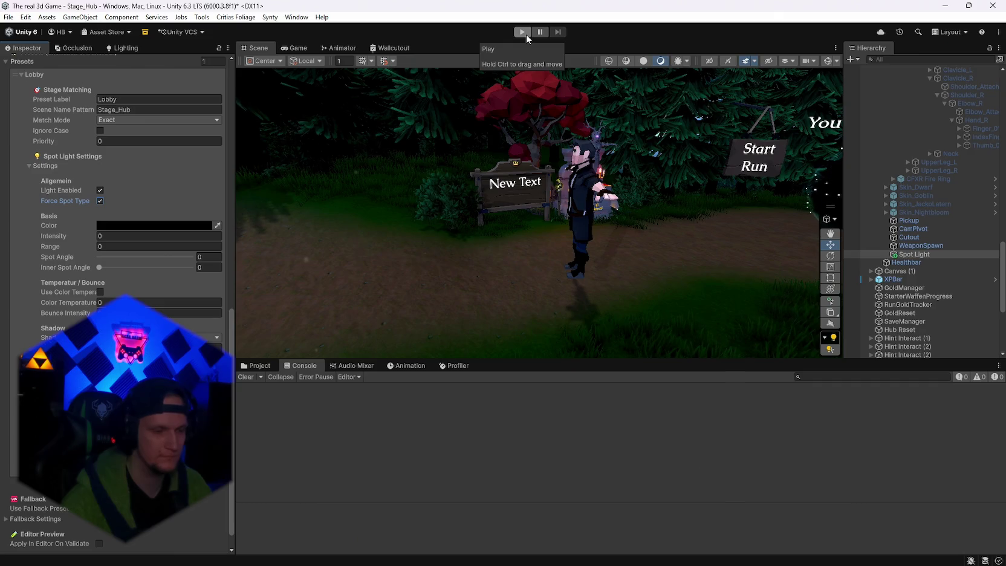
scroll(115, 242, down, 1)
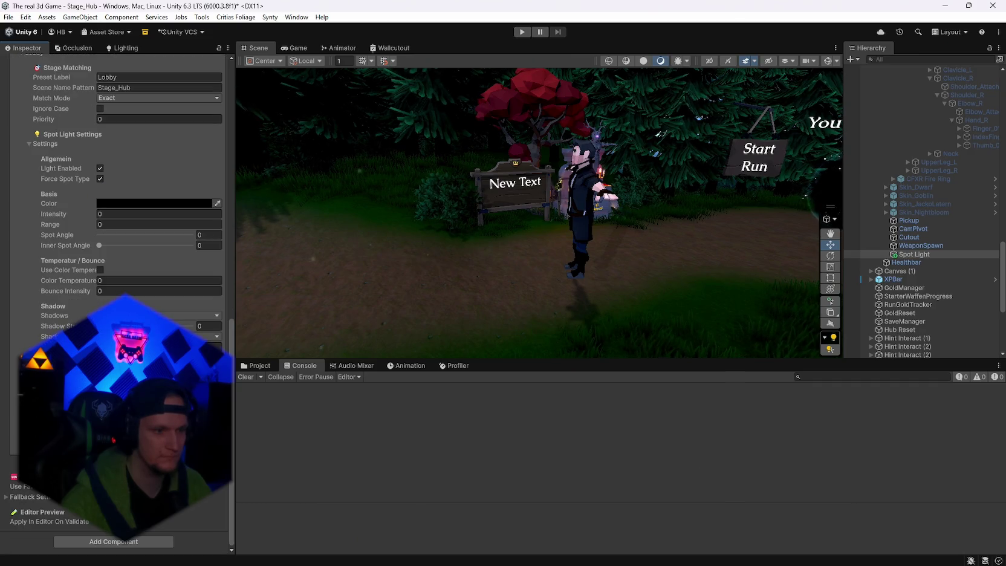
click(97, 523)
Set the Lobby preset's light colour to white and its intensity to 1.
scroll(520, 242, down, 2)
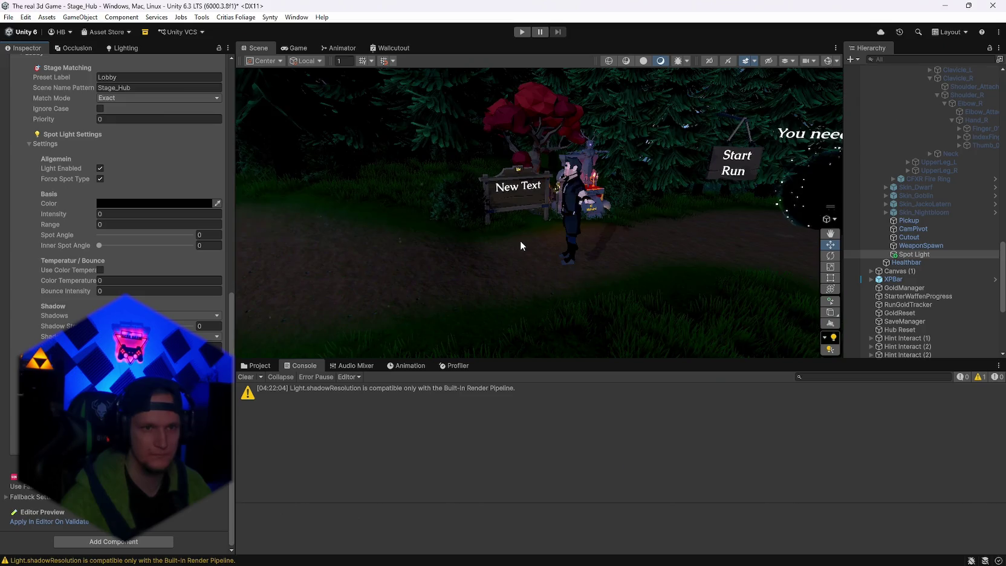
scroll(513, 251, up, 1)
click(122, 203)
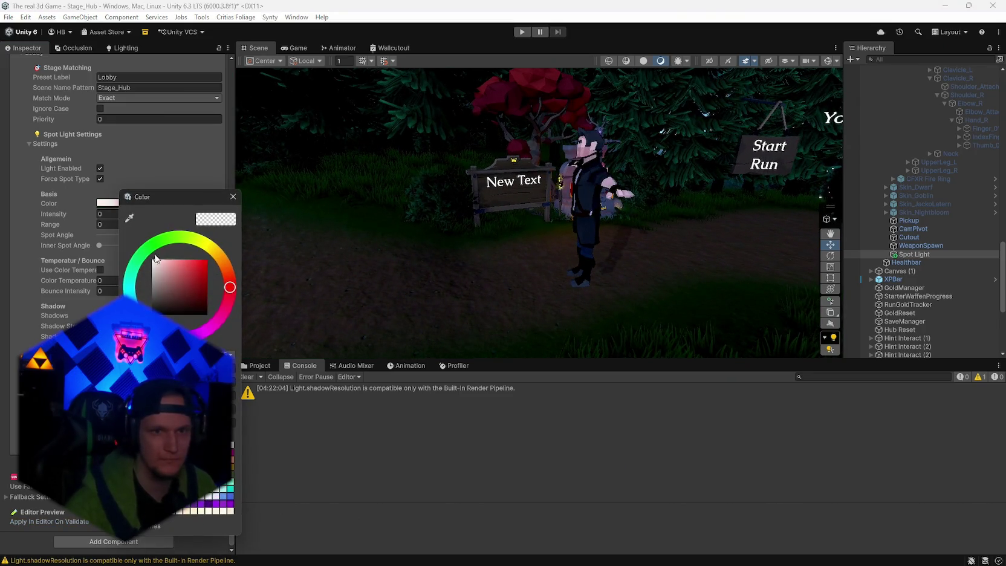
drag(164, 316, 139, 221)
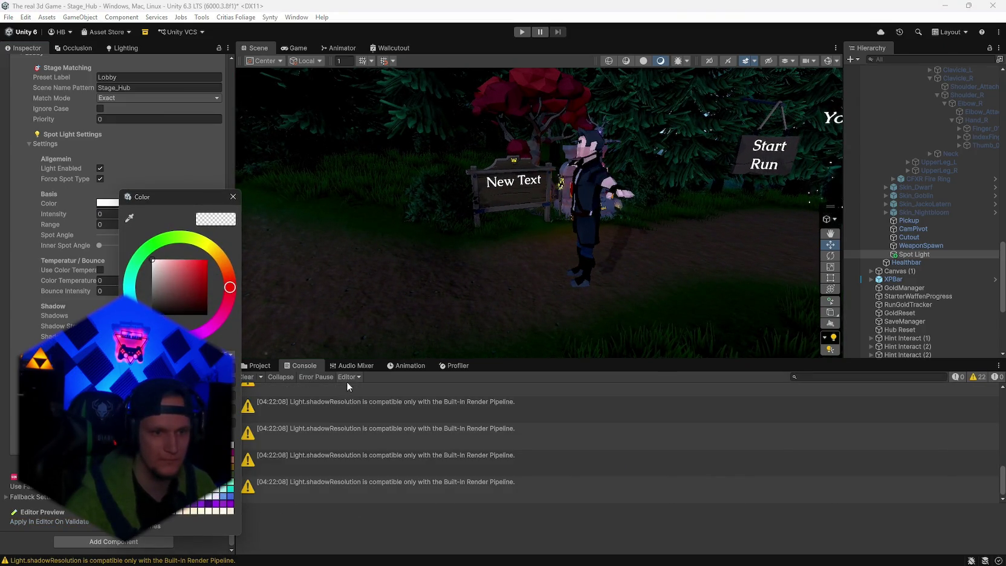
click(245, 375)
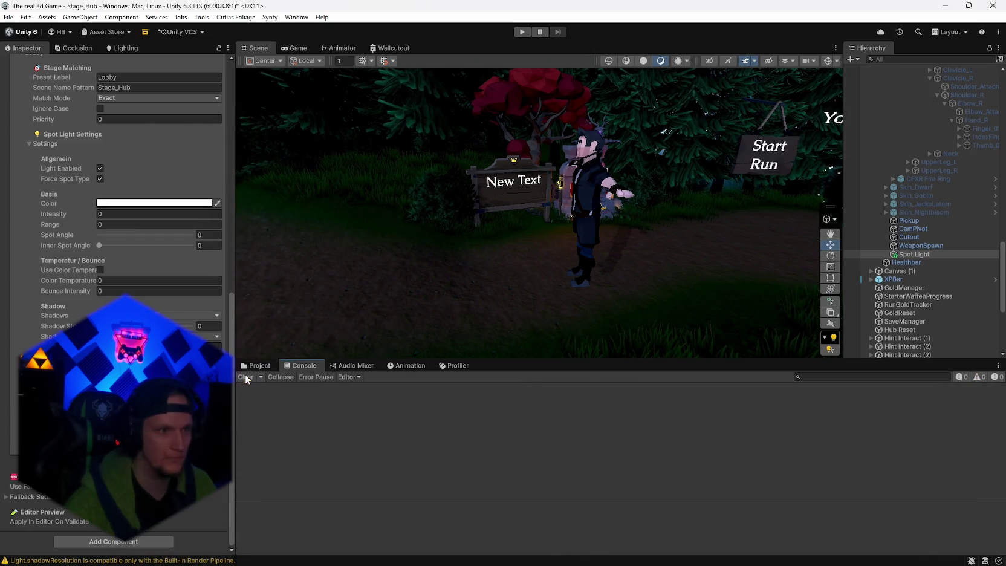
click(111, 216)
text(1)
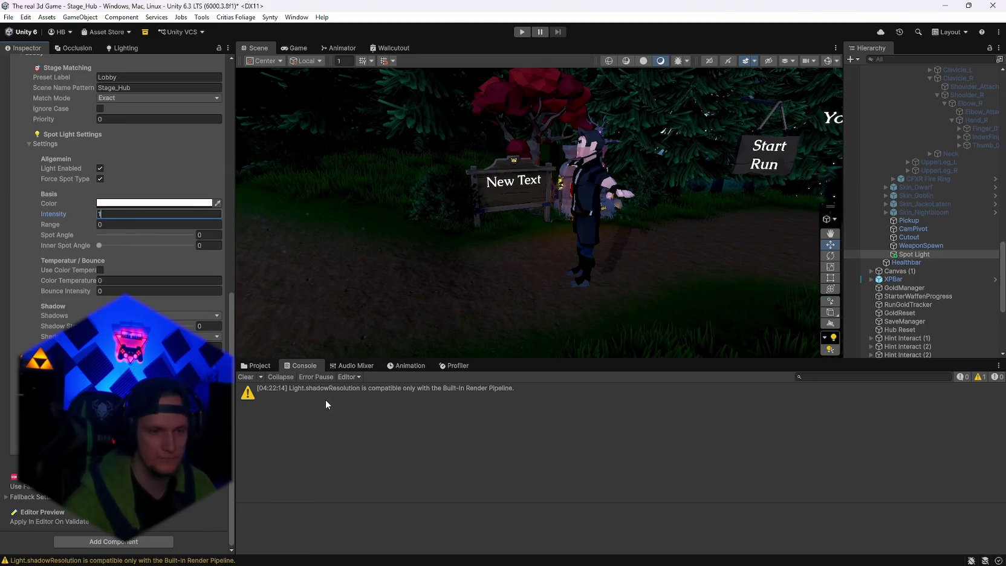
mouse_move(514, 181)
mouse_down()
mouse_move(496, 146)
mouse_move(404, 213)
mouse_move(284, 215)
mouse_move(239, 228)
mouse_up()
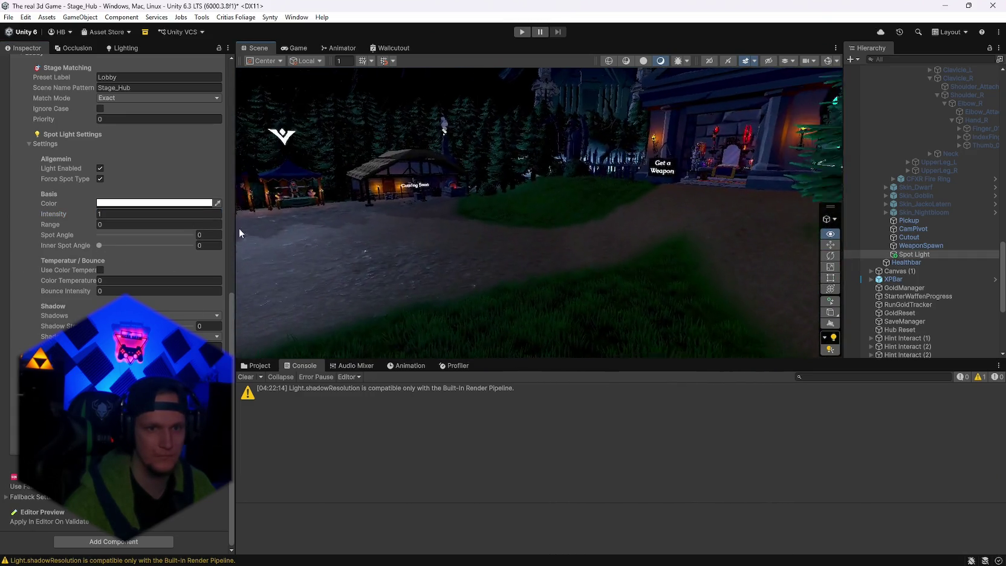
Set the Lobby preset's intensity and range both to 10000.
key(f)
click(102, 226)
text(100)
click(111, 214)
text(10000)
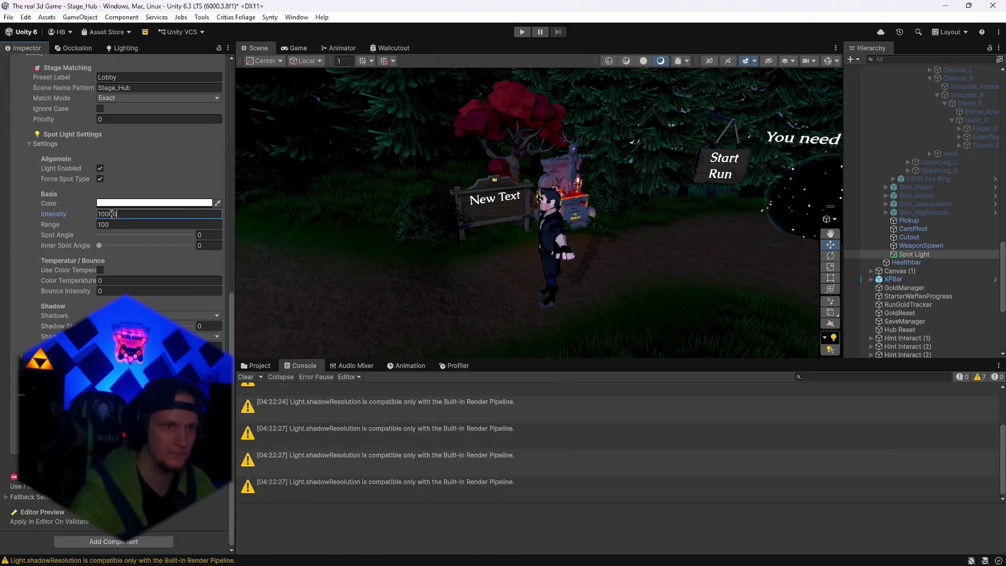
click(130, 223)
text(10000)
key(Return)
Reselect the Spot Light and set its Position X and Z to 0.
mouse_move(630, 200)
mouse_down()
mouse_move(631, 150)
mouse_move(496, 182)
mouse_move(655, 223)
mouse_move(582, 158)
mouse_move(590, 182)
mouse_move(736, 287)
mouse_move(737, 300)
mouse_move(622, 337)
mouse_up()
click(655, 223)
click(660, 247)
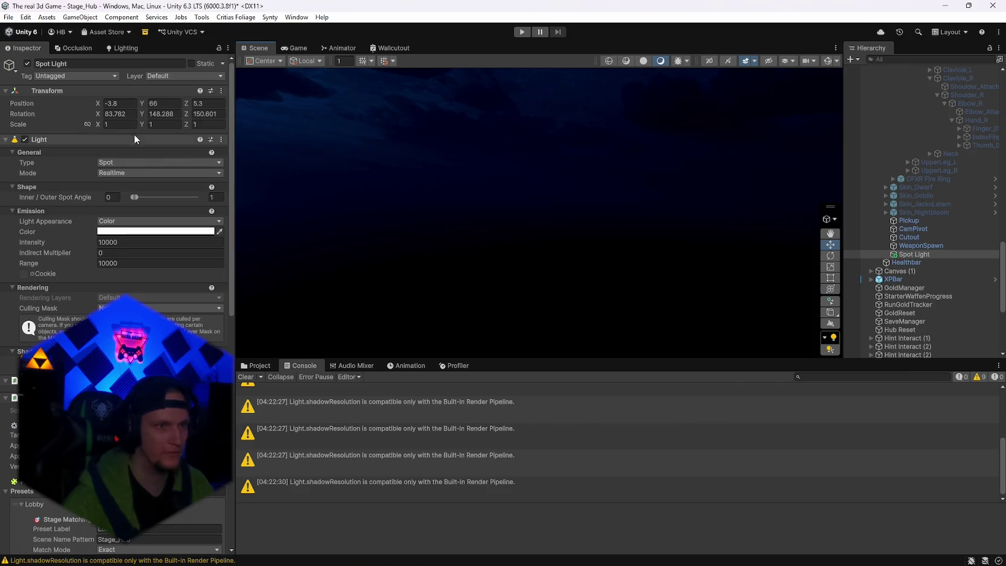
click(118, 104)
text(0)
click(199, 104)
text(0)
click(878, 254)
Lower the Spot Light to just above the signpost and turn on Gizmos to show its cone.
mouse_move(832, 249)
mouse_down()
mouse_move(725, 169)
mouse_move(234, 156)
mouse_up()
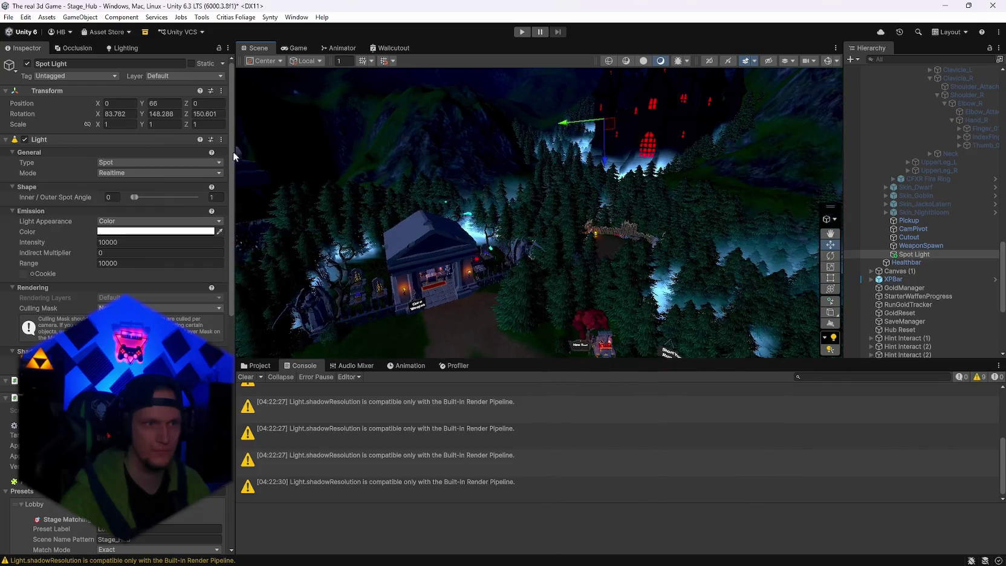
mouse_move(605, 157)
mouse_down()
mouse_move(616, 279)
mouse_move(684, 346)
mouse_move(587, 258)
mouse_move(615, 183)
mouse_up()
mouse_move(561, 153)
mouse_down()
mouse_move(547, 275)
mouse_move(818, 186)
mouse_up()
click(828, 61)
mouse_move(651, 217)
mouse_down()
mouse_move(679, 206)
mouse_move(634, 228)
mouse_up()
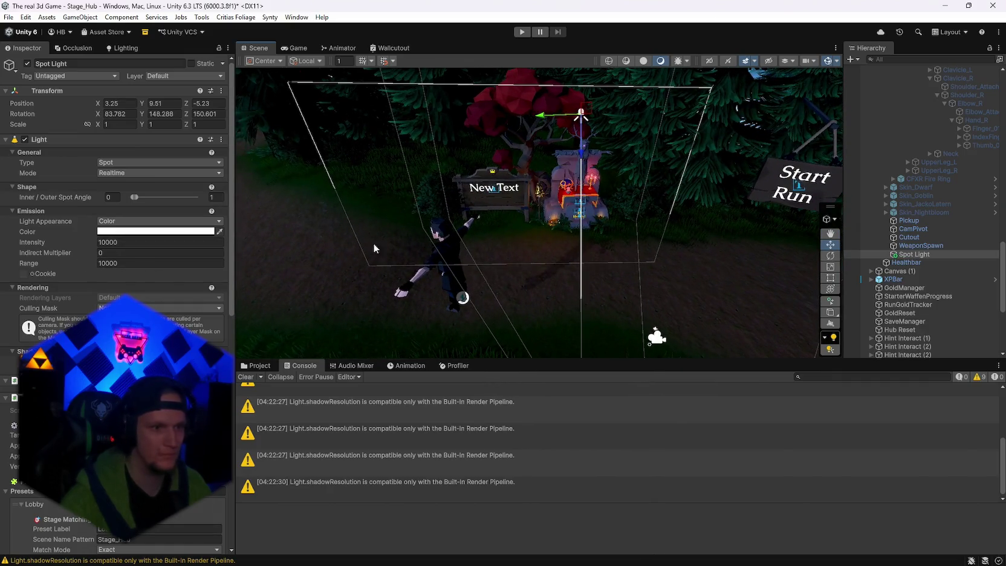
scroll(115, 302, down, 10)
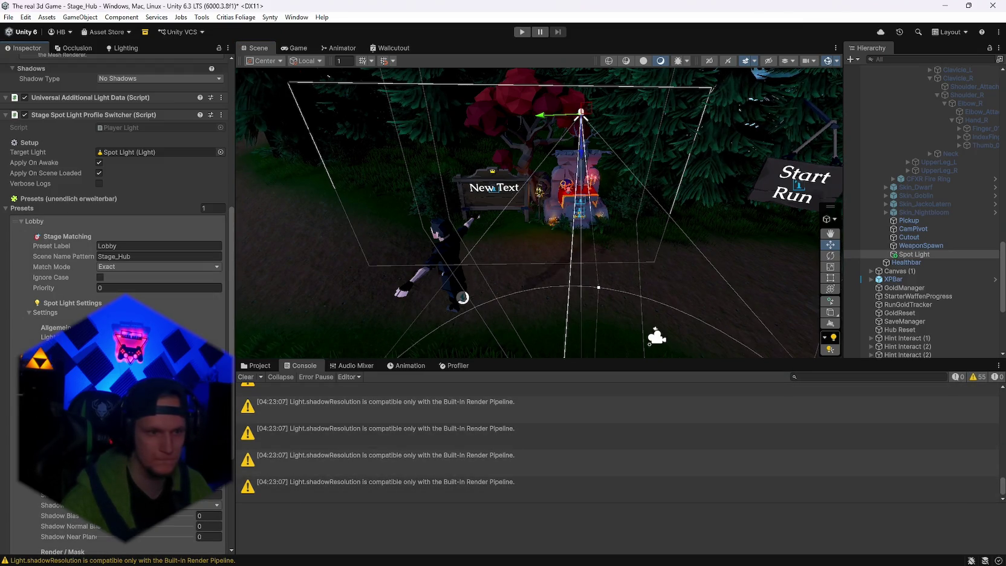
Set the Lobby preset's light layers so the light affects every layer.
scroll(115, 242, down, 3)
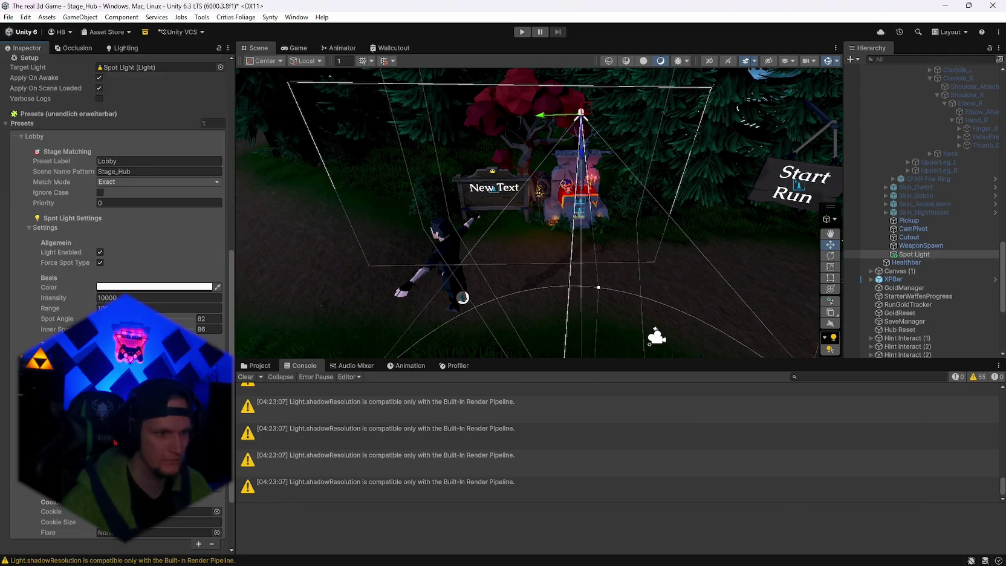
scroll(115, 182, up, 2)
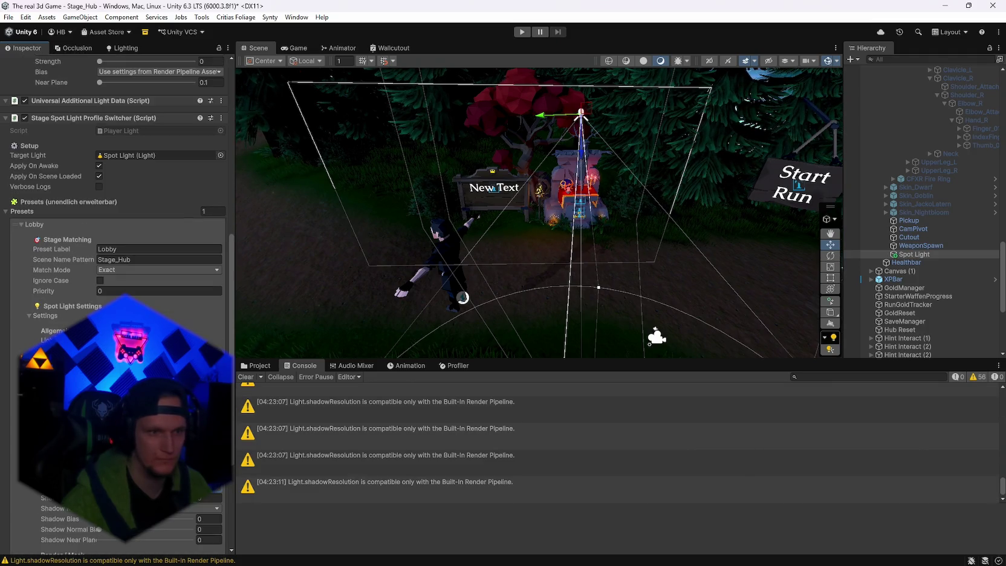
scroll(115, 181, down, 1)
scroll(115, 242, down, 1)
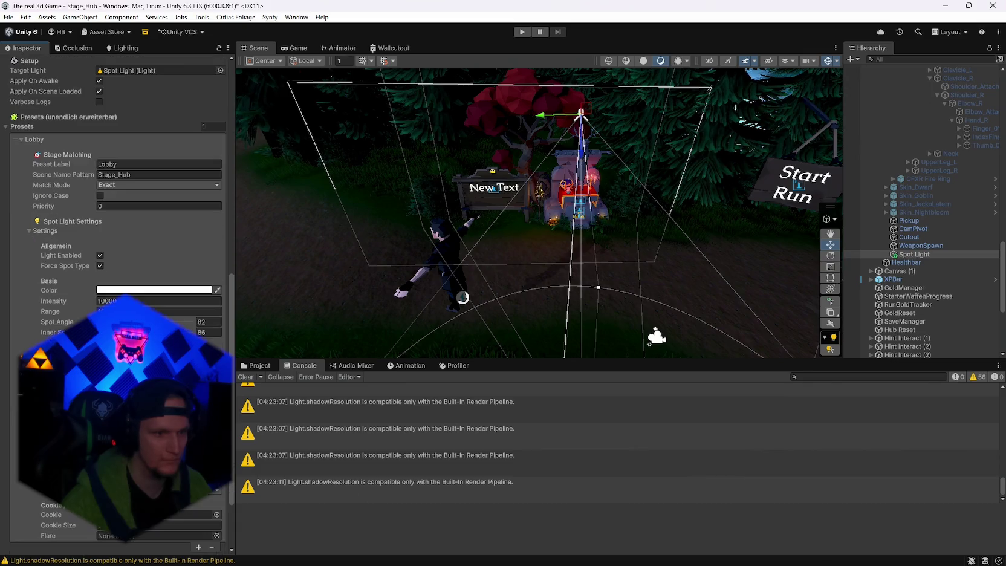
scroll(115, 242, down, 2)
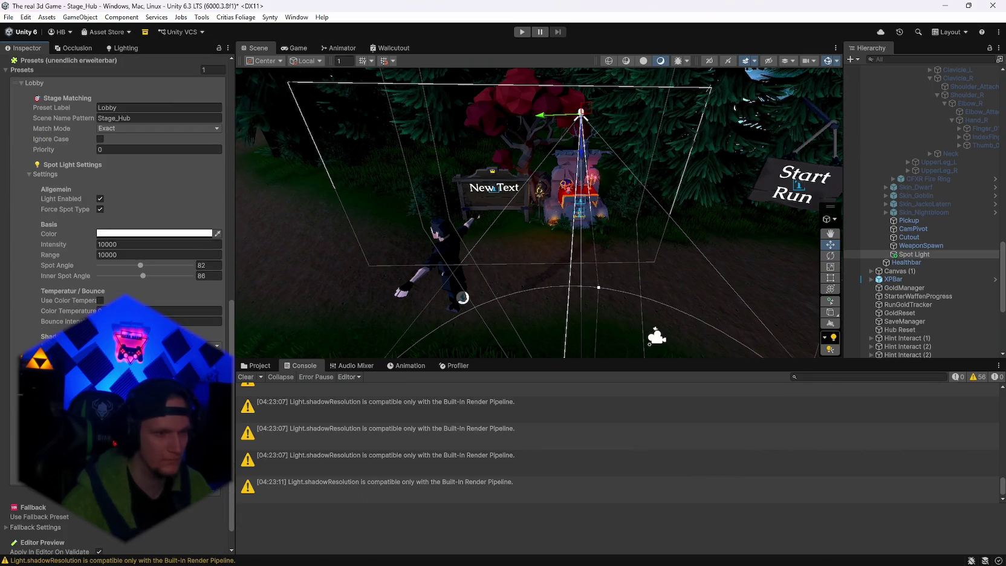
scroll(115, 242, up, 4)
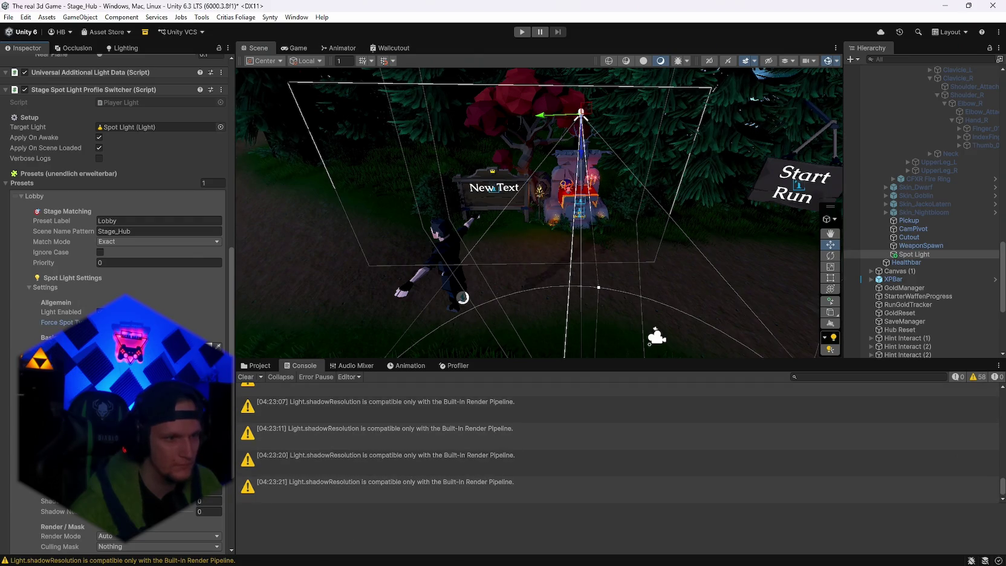
scroll(115, 242, down, 4)
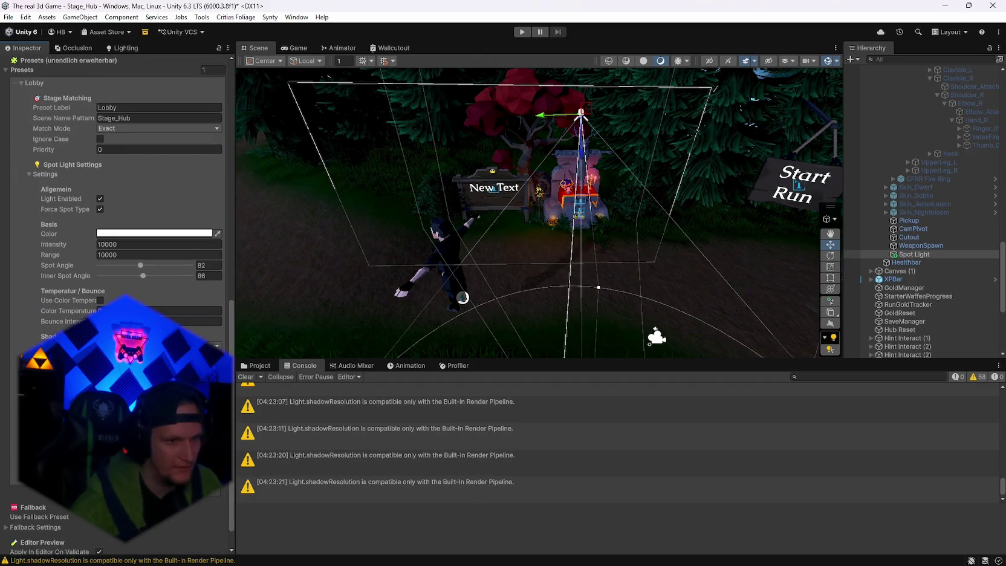
scroll(114, 242, down, 1)
scroll(114, 241, up, 5)
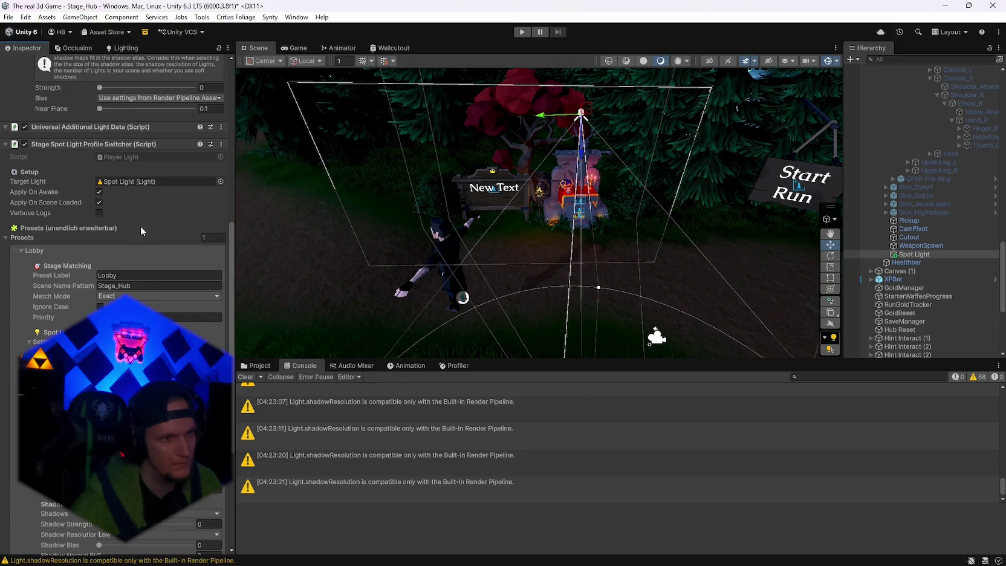
scroll(149, 261, down, 4)
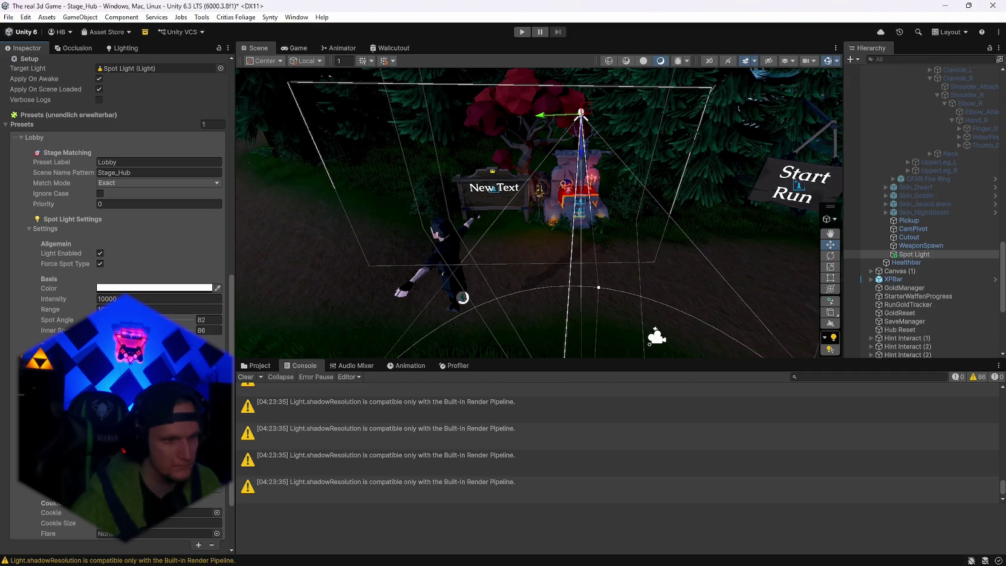
click(151, 341)
click(126, 229)
Select the Lobby preset entry and drag the Spot Light left along X beside the sign.
scroll(181, 254, down, 1)
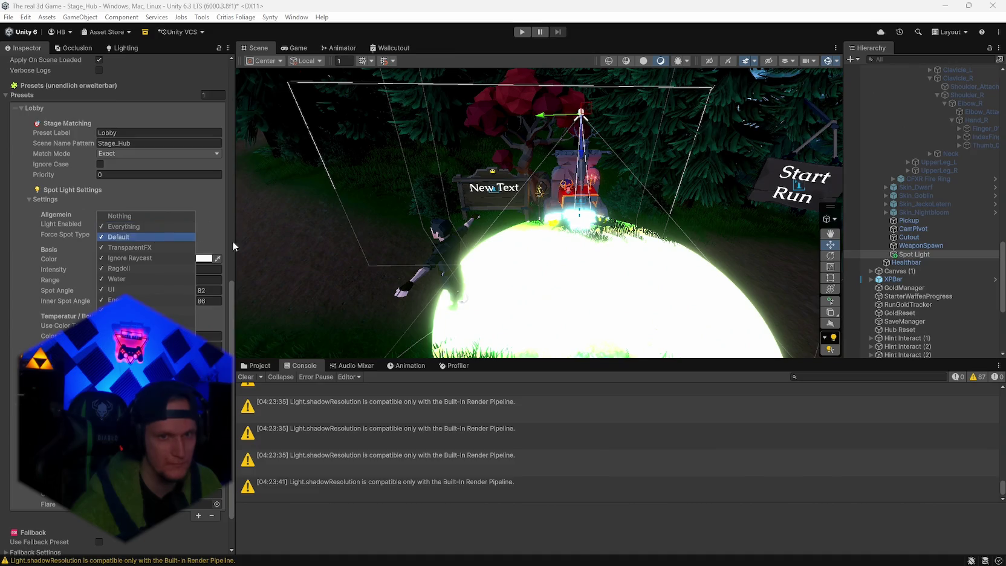
scroll(71, 280, up, 2)
click(18, 288)
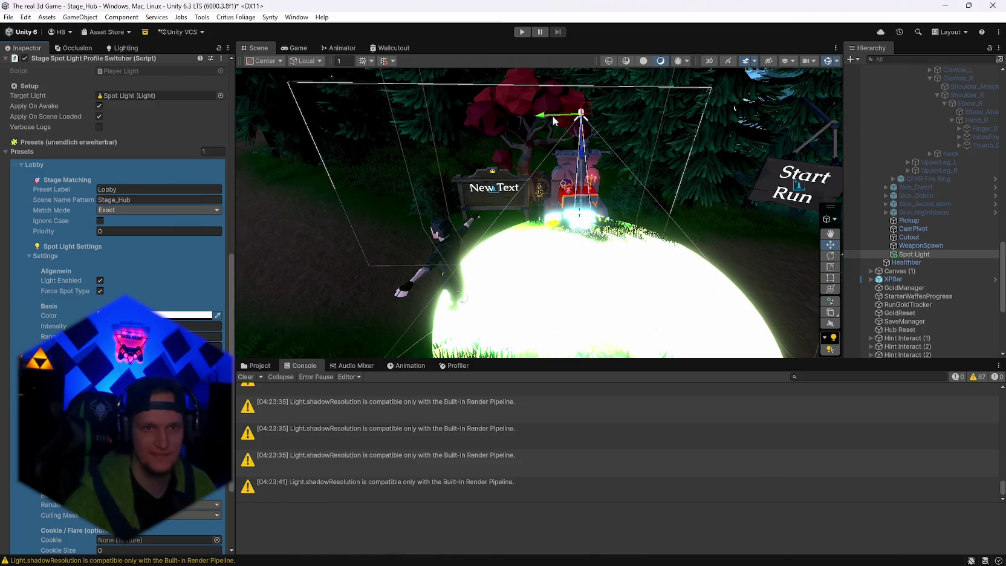
drag(553, 118, 372, 127)
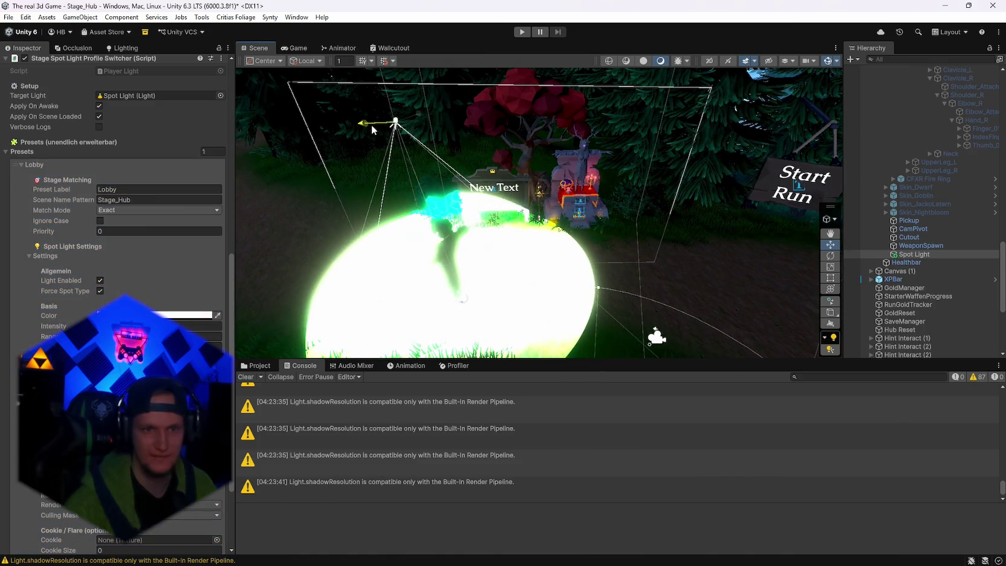
scroll(160, 271, up, 10)
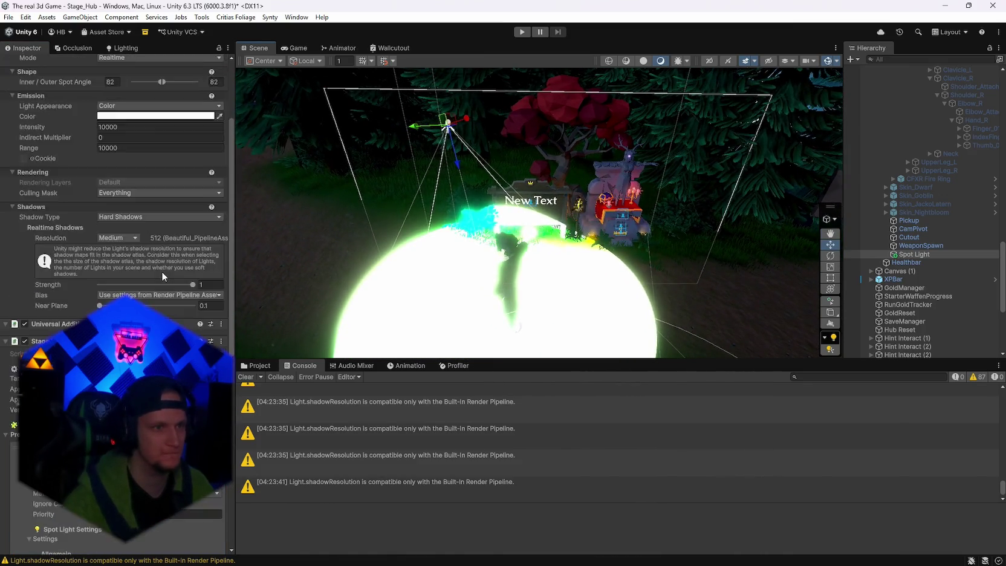
Enter 0 for the Spot Light's Position X and Z, then orbit around the light to check it.
scroll(161, 271, up, 5)
click(131, 103)
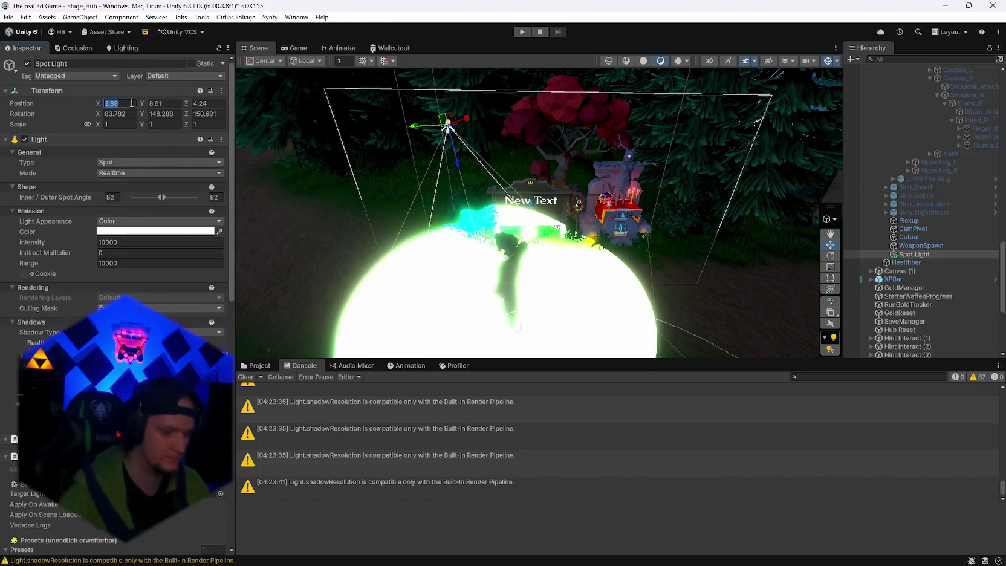
text(0)
click(212, 102)
text(0)
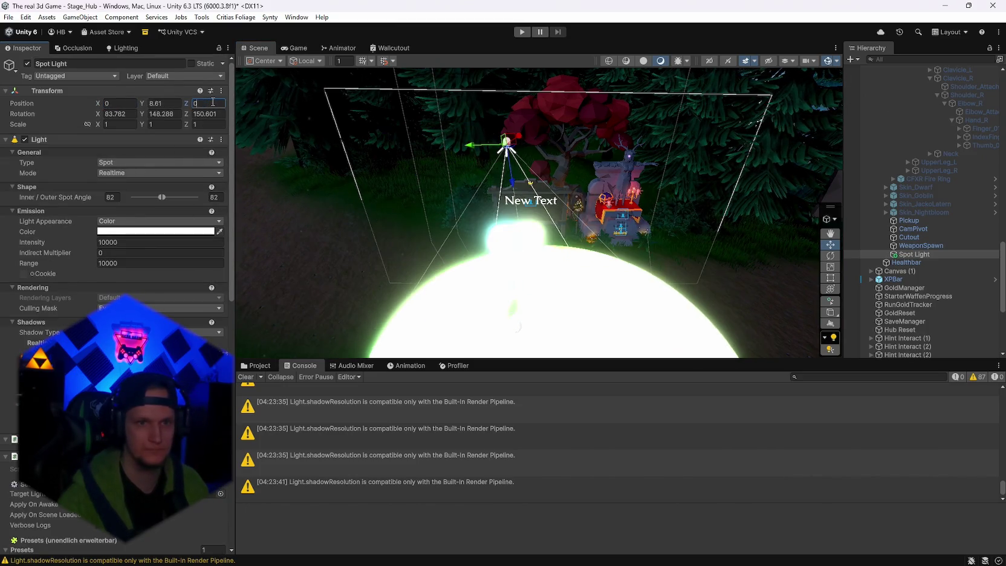
key(Return)
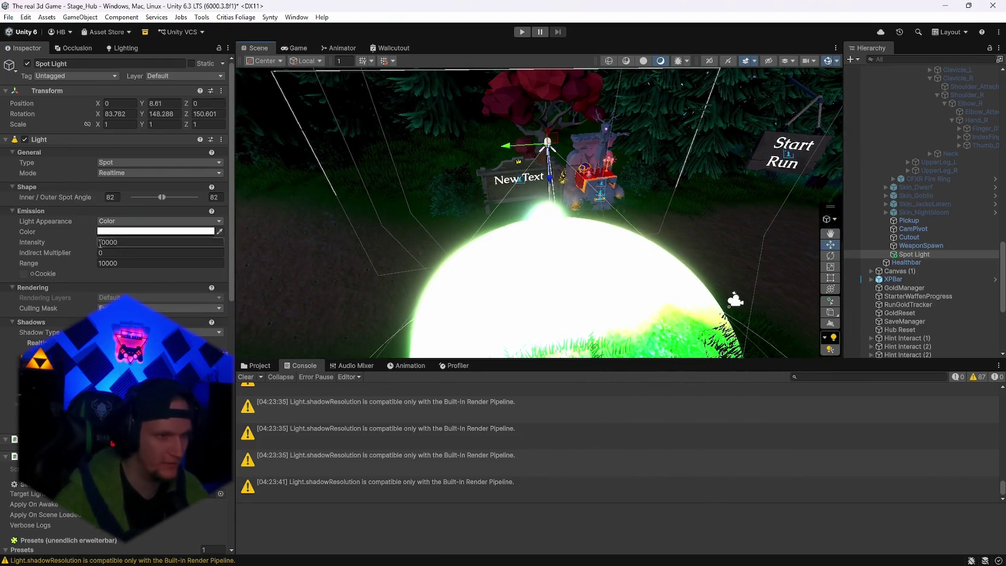
scroll(147, 245, down, 15)
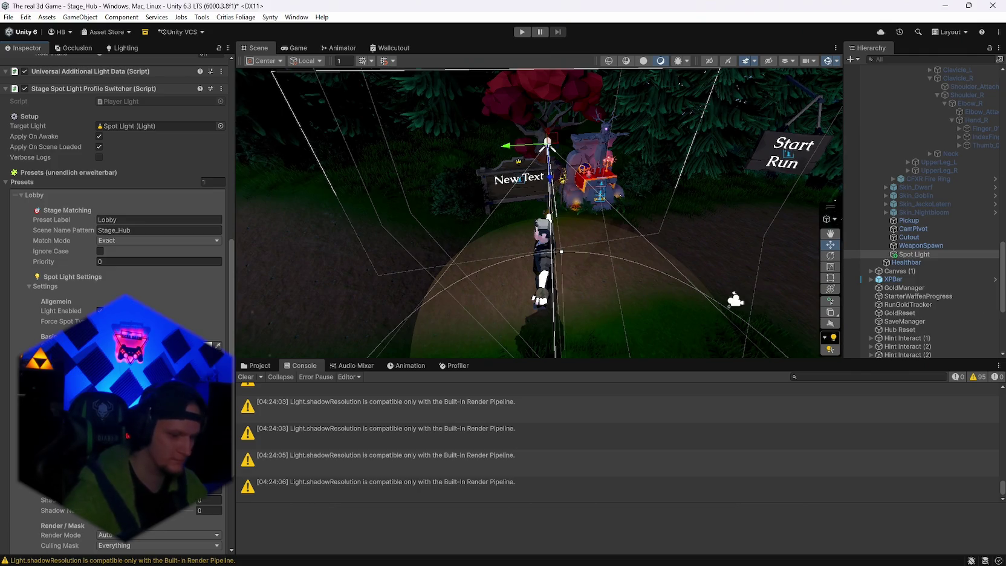
mouse_move(632, 254)
mouse_down()
mouse_move(780, 269)
mouse_move(744, 273)
mouse_up()
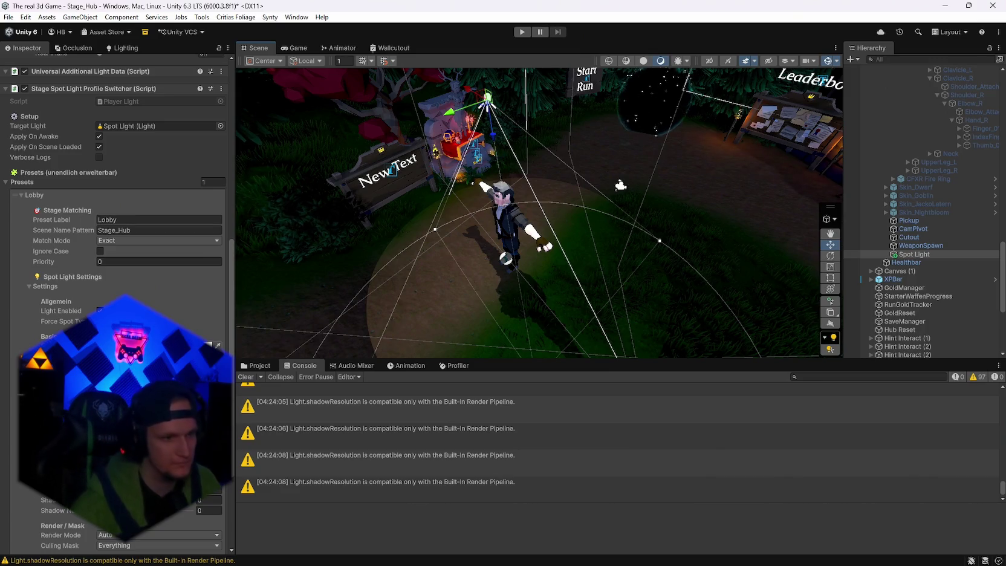
scroll(114, 242, down, 3)
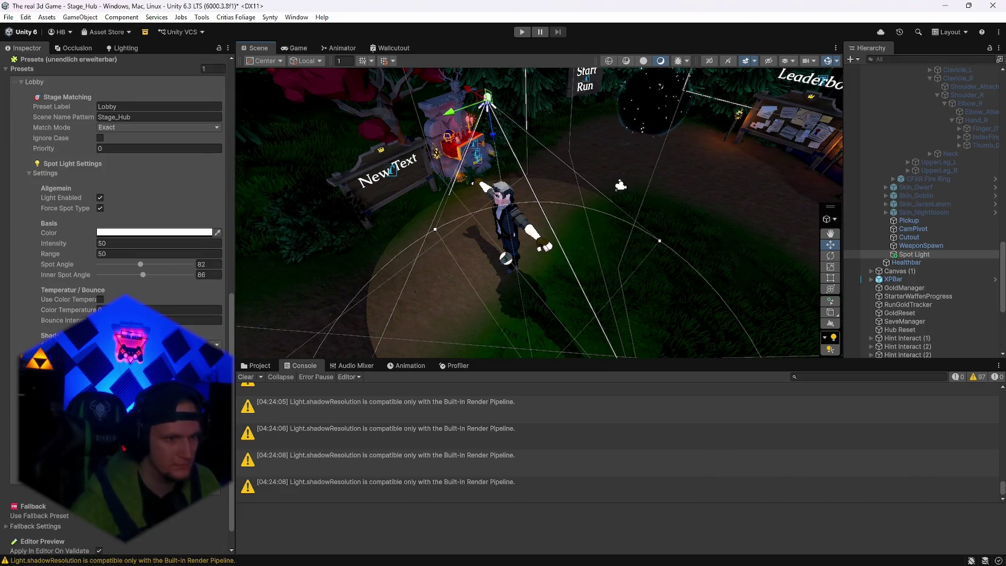
Tick Ignore Case for the Lobby preset's stage matching and clear the console warnings.
scroll(115, 242, down, 1)
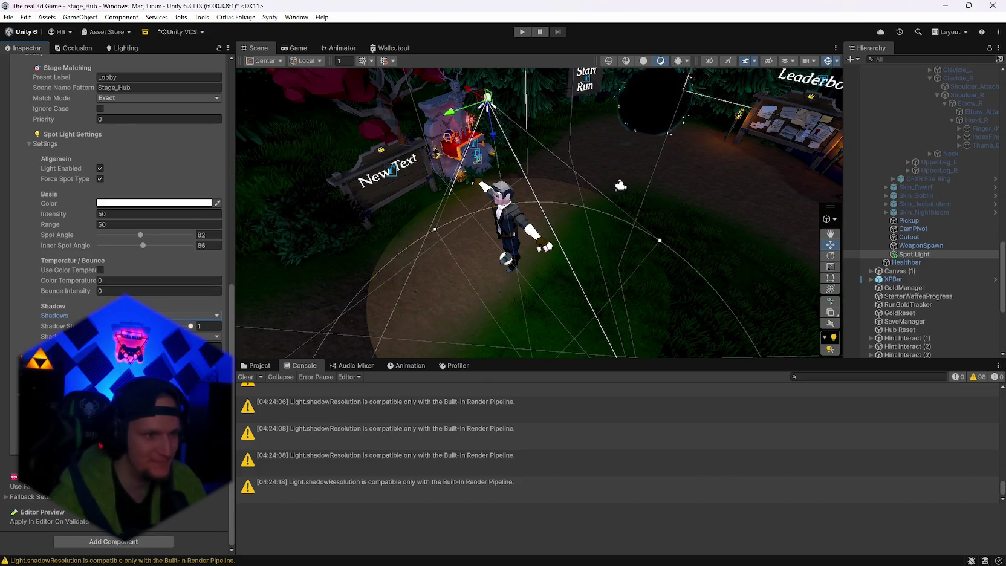
scroll(182, 315, up, 3)
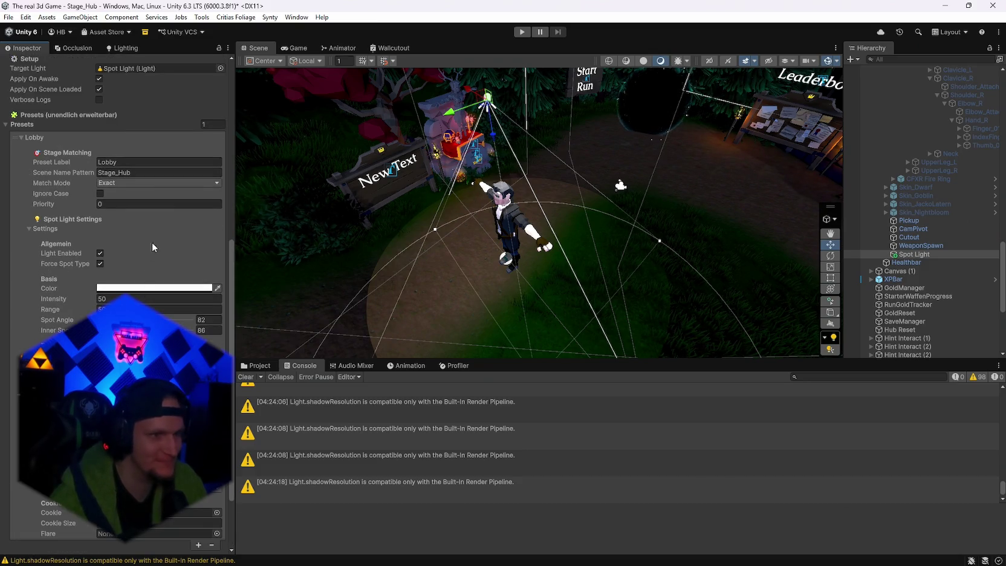
click(101, 195)
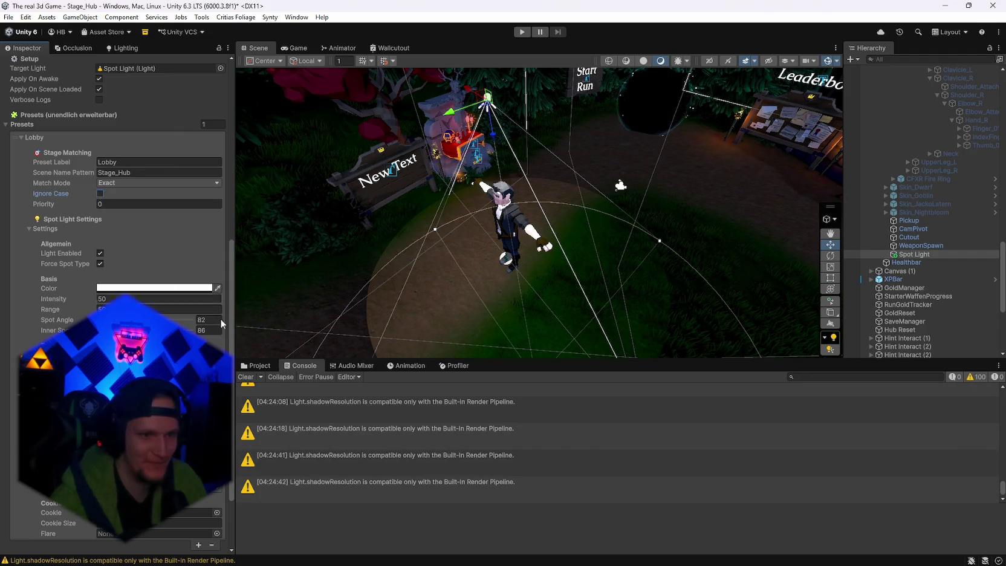
click(245, 376)
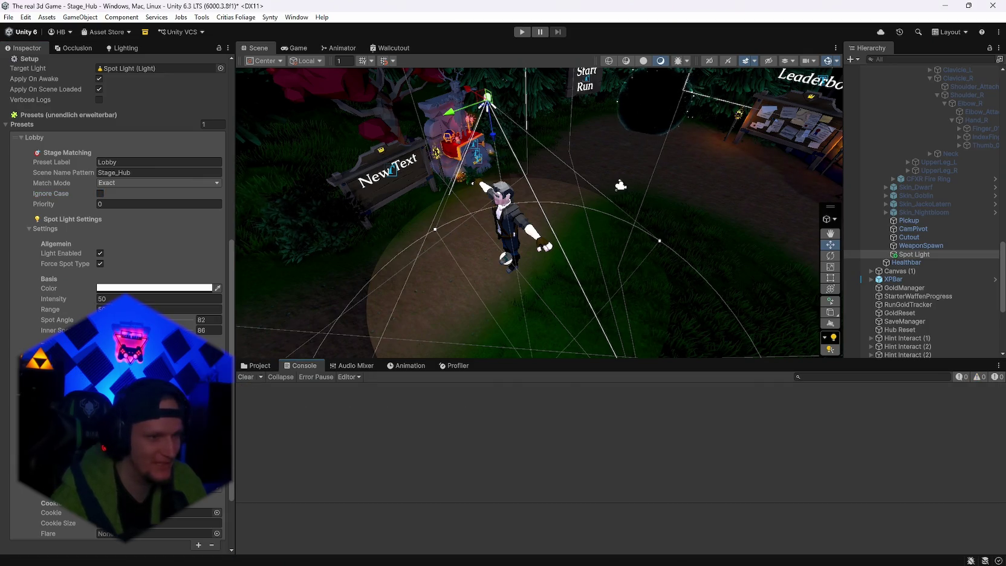
mouse_move(61, 320)
mouse_down()
mouse_move(41, 330)
mouse_move(55, 320)
mouse_up()
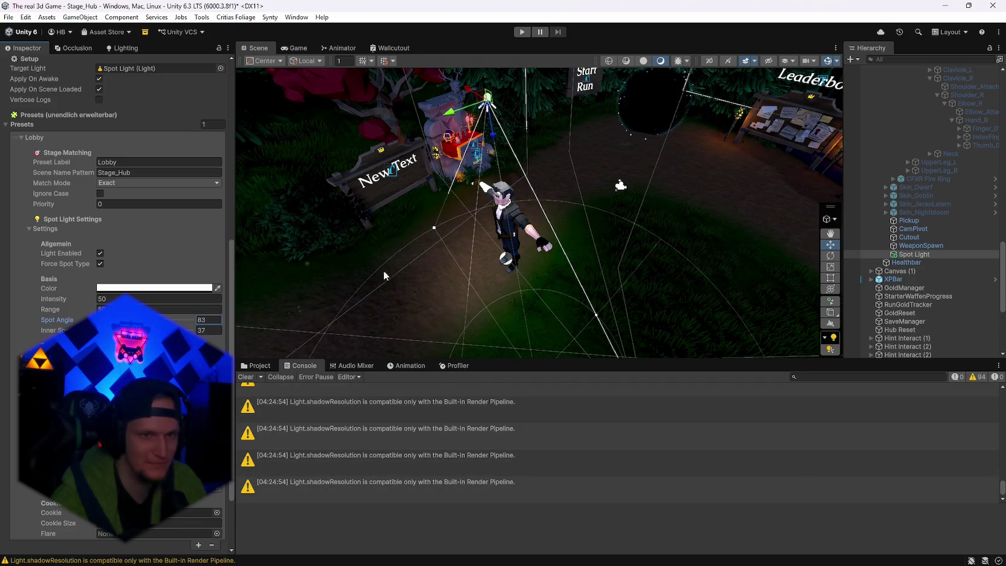
Raise the spot light and try intensities around 77-93, previewing the result in the Game view.
mouse_move(504, 139)
mouse_down()
mouse_move(466, 49)
mouse_move(462, 70)
mouse_up()
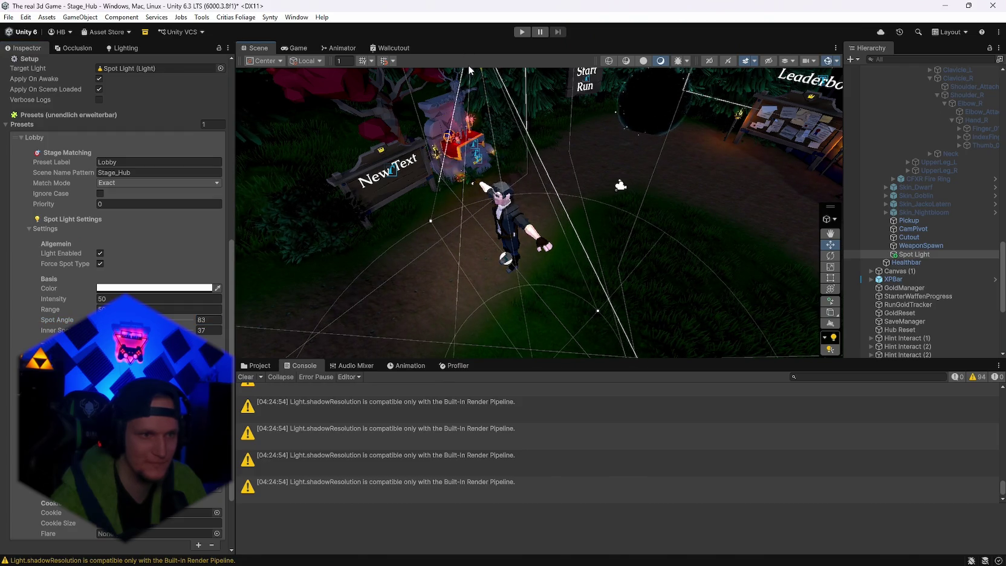
drag(83, 300, 91, 300)
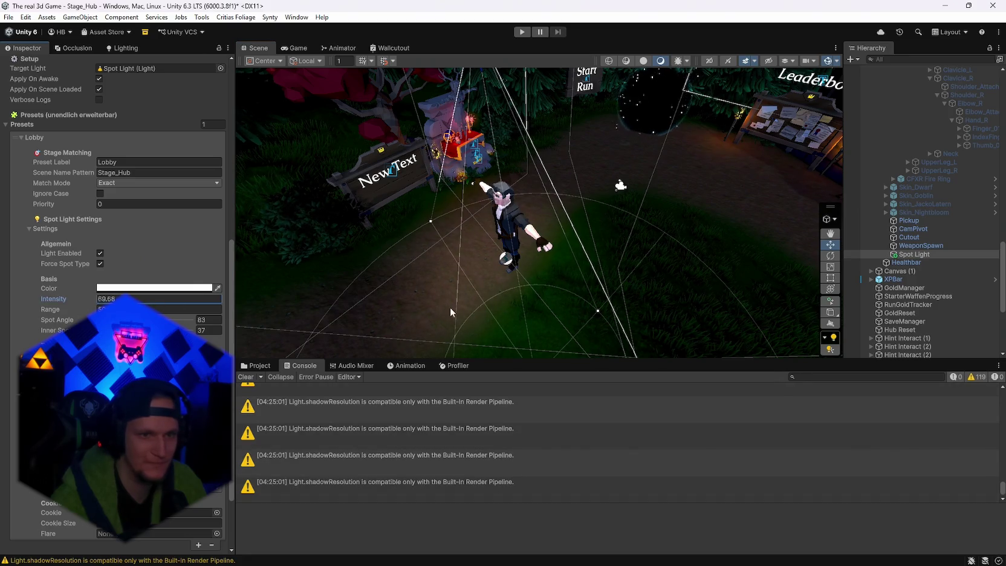
drag(834, 331, 563, 310)
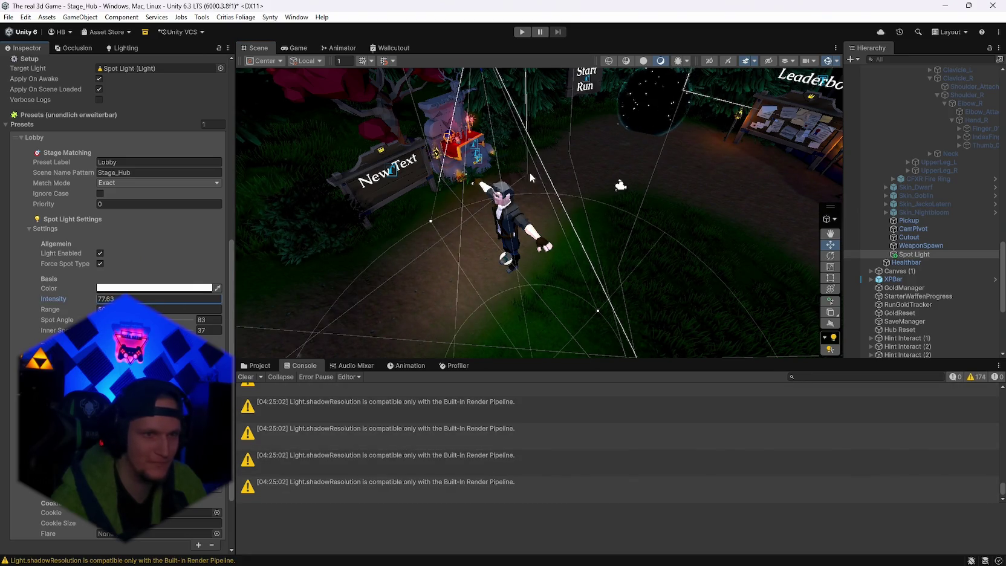
click(297, 48)
click(257, 48)
mouse_move(544, 230)
mouse_down()
mouse_move(459, 230)
mouse_move(691, 214)
mouse_up()
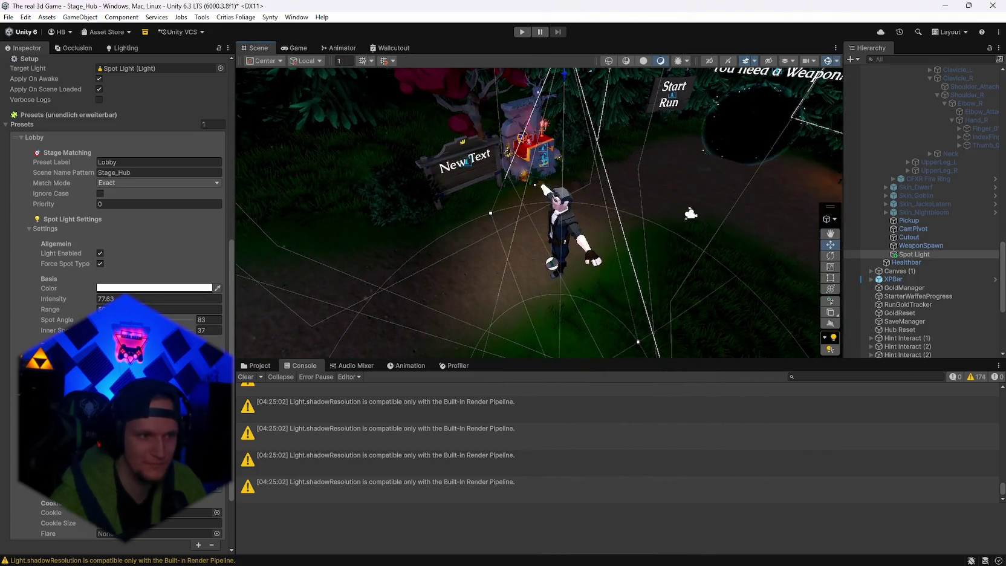
Widen the spot angle to 130 and the inner angle to 81, with intensity settling at 91.5.
drag(142, 320, 167, 319)
mouse_move(472, 261)
mouse_down()
mouse_move(474, 224)
mouse_move(538, 225)
mouse_up()
drag(132, 330, 175, 330)
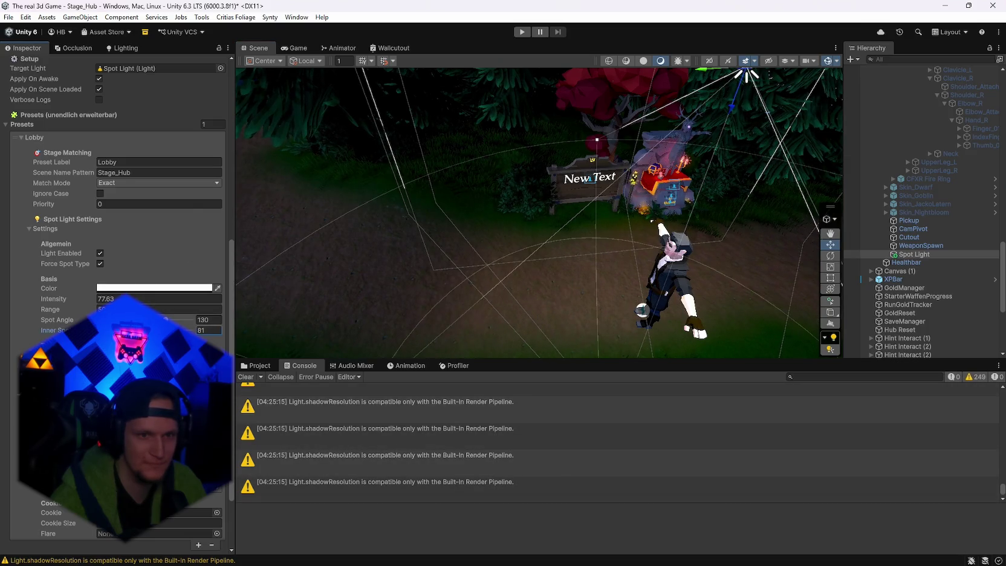
mouse_move(449, 248)
mouse_down()
mouse_move(556, 226)
mouse_move(571, 206)
mouse_move(629, 232)
mouse_up()
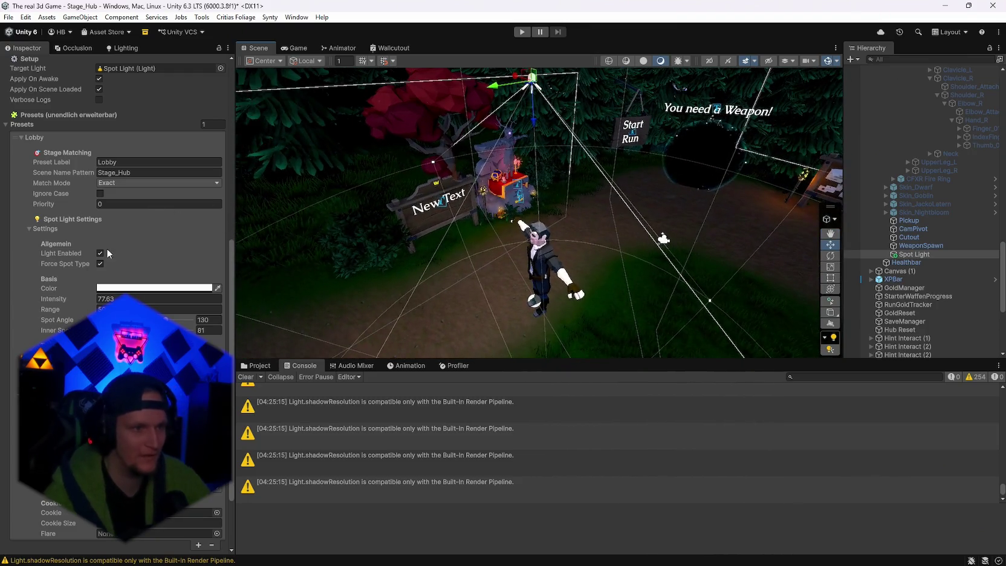
mouse_move(92, 294)
mouse_down()
mouse_move(41, 298)
mouse_move(91, 305)
mouse_up()
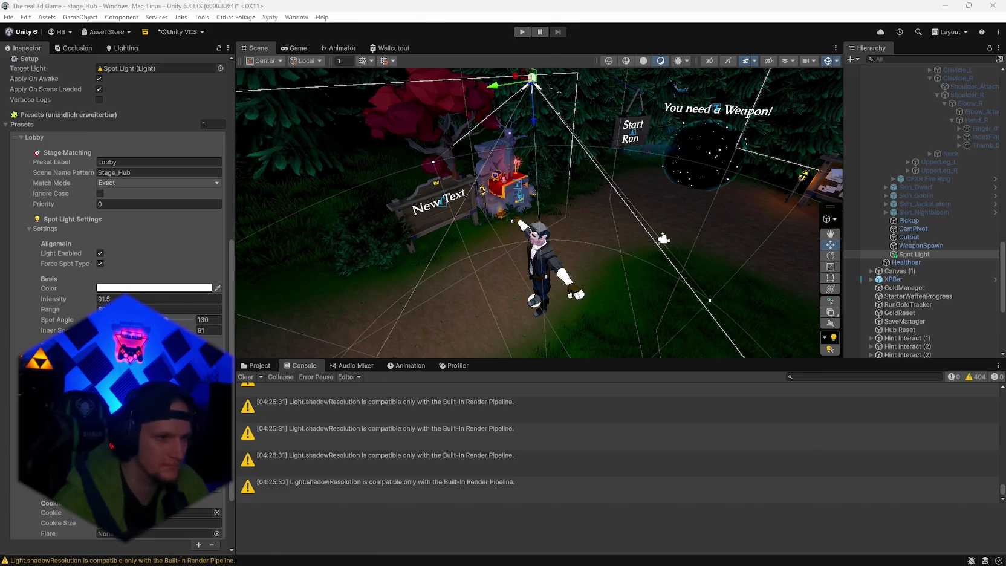
scroll(157, 299, down, 2)
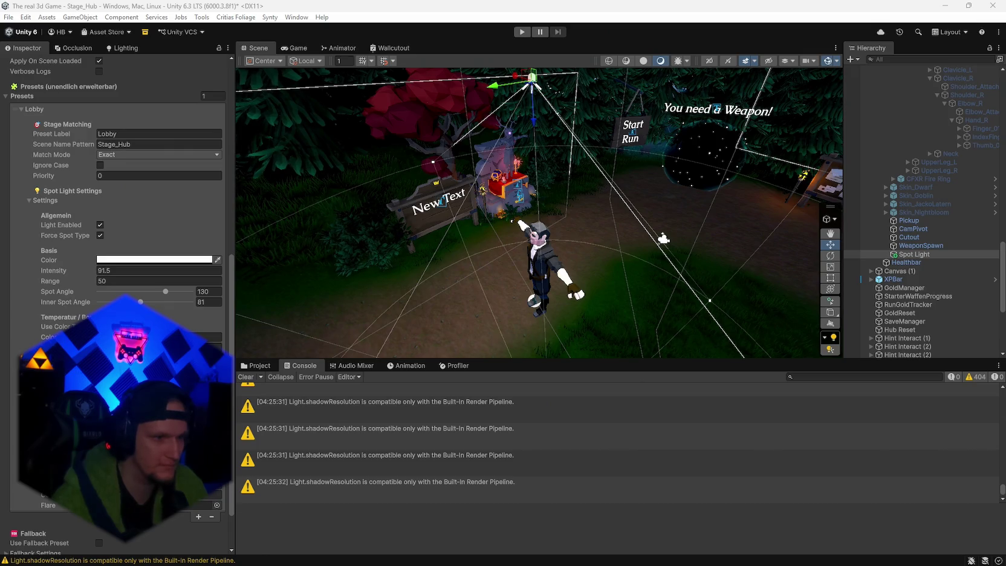
drag(533, 275, 532, 276)
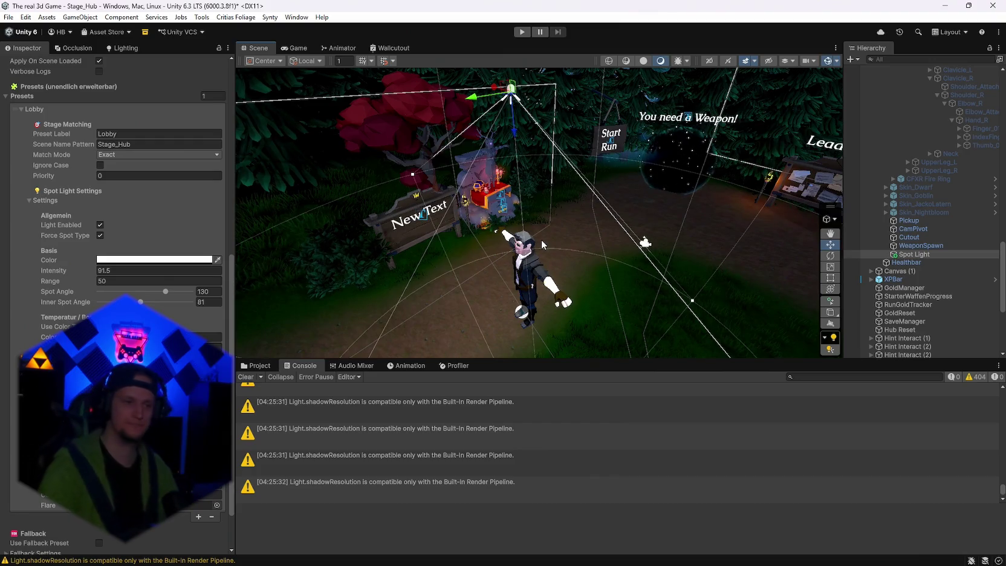
drag(435, 309, 576, 286)
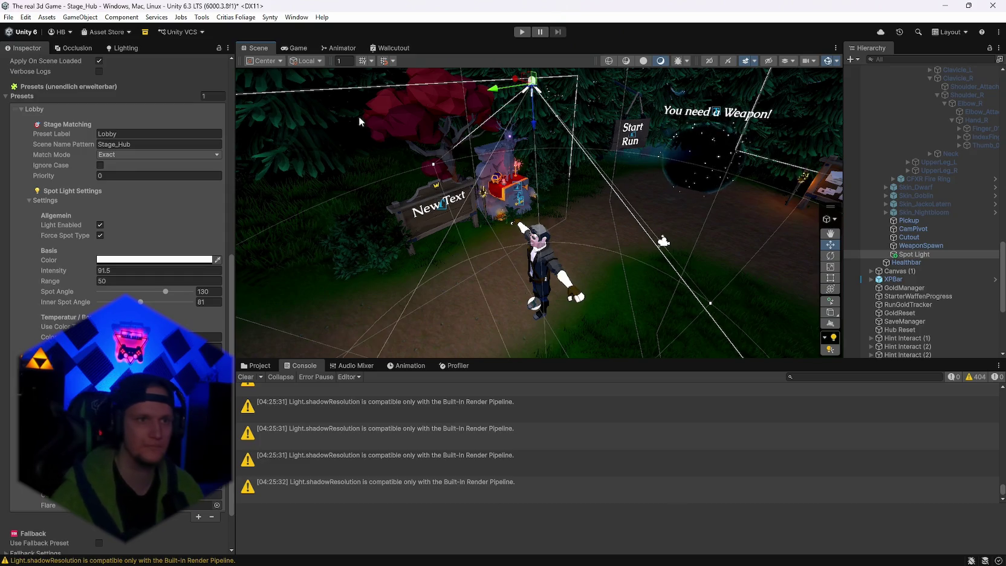
click(302, 47)
Save the scene and the project from the File menu.
click(257, 47)
click(9, 17)
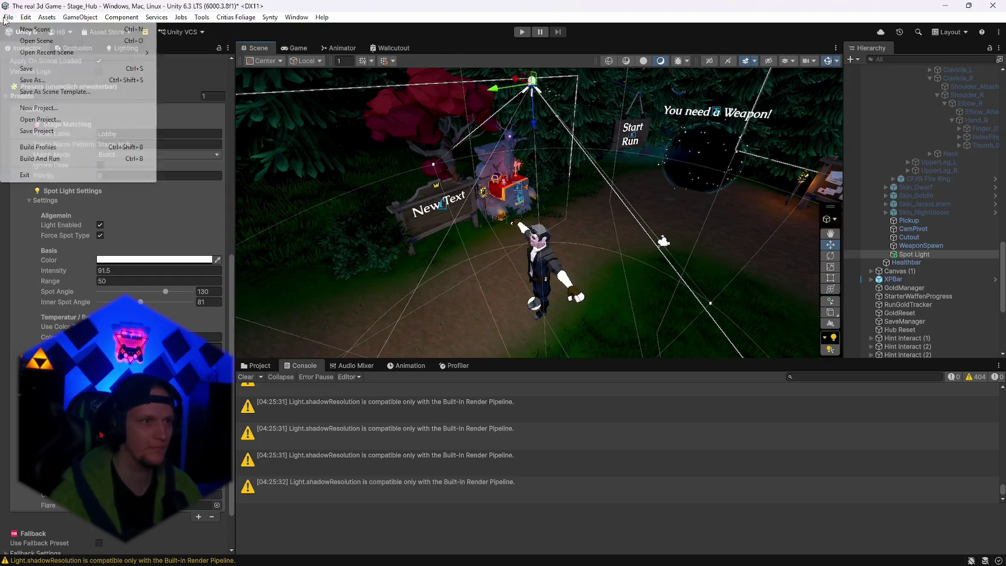
click(24, 67)
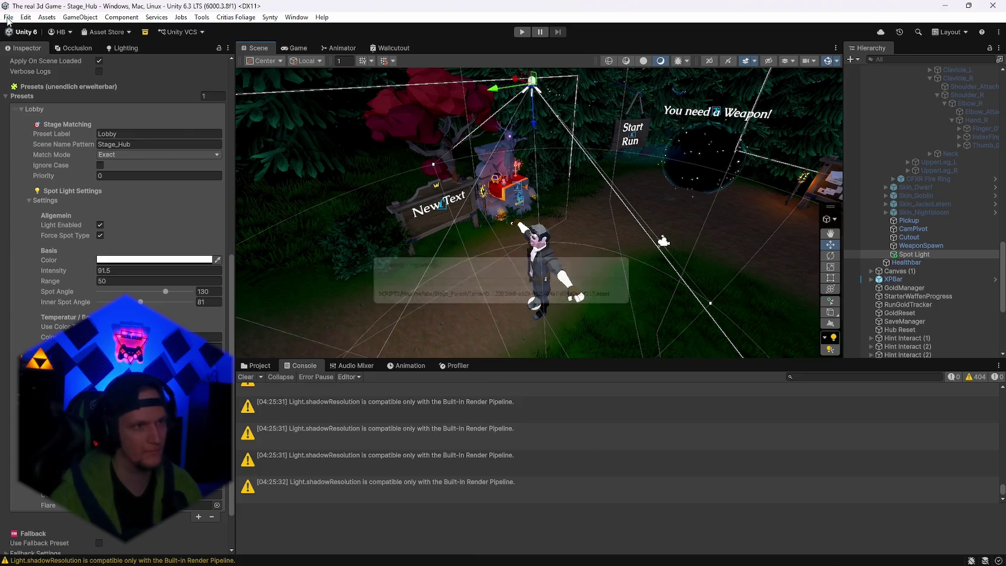
click(9, 17)
click(37, 133)
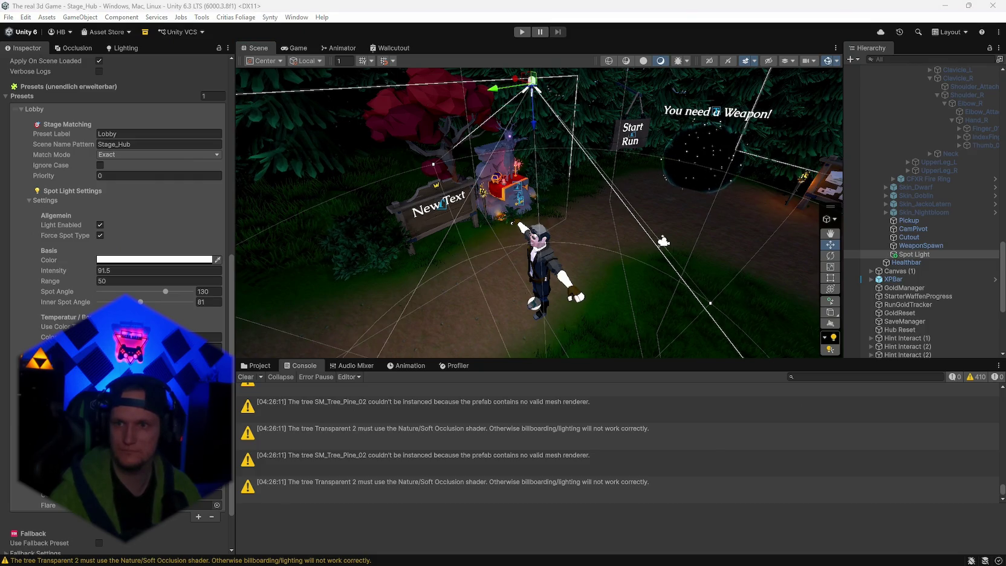
Set the spot light colour to hex CFE8FF (pale blue).
click(155, 261)
click(248, 453)
text(CFE8FF)
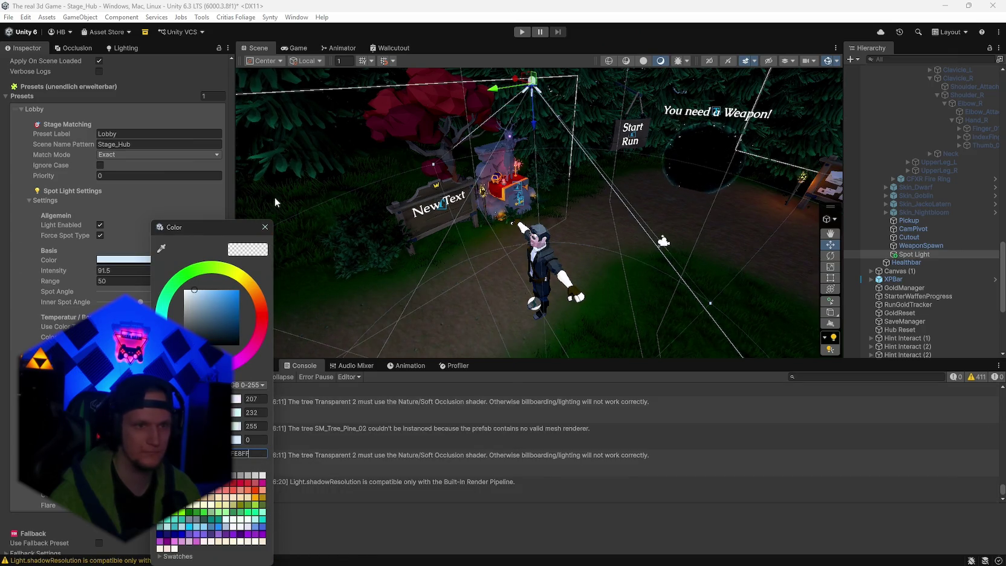
mouse_move(412, 262)
mouse_down()
mouse_move(666, 301)
mouse_move(645, 242)
mouse_up()
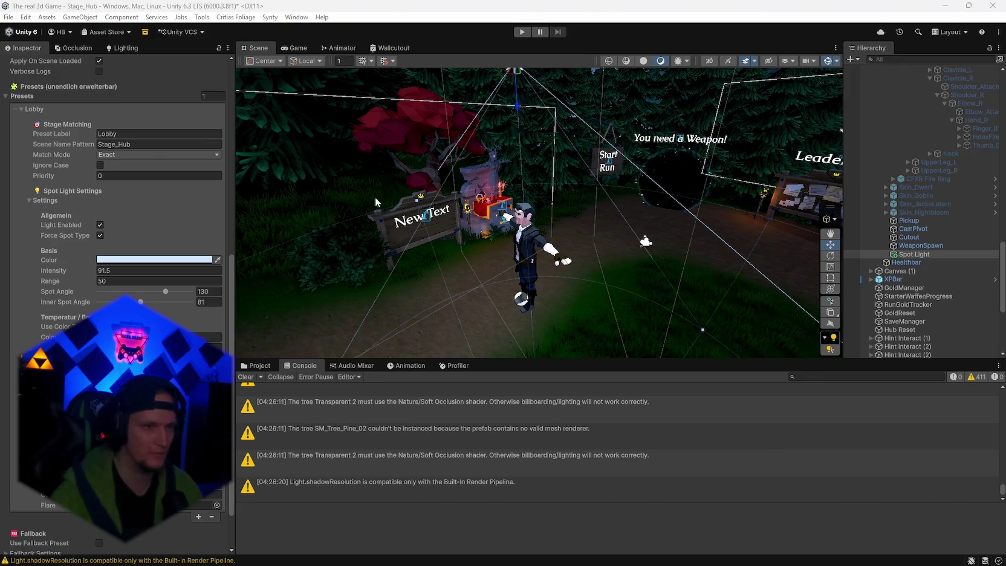
Test a pasted peach colour, then undo it to keep the pale blue.
click(156, 260)
click(257, 453)
key(ctrl+v)
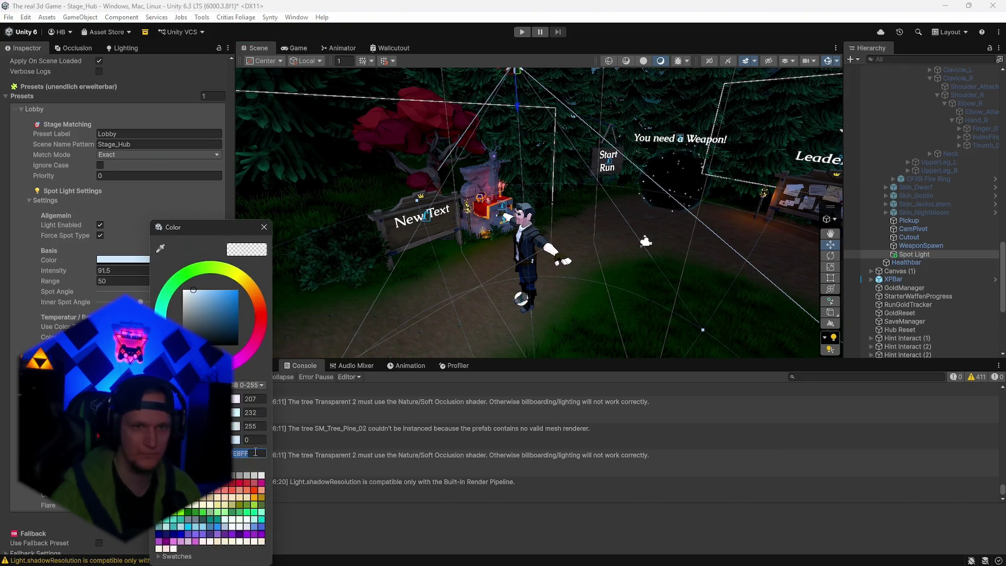
key(ctrl+z)
click(468, 296)
mouse_move(482, 250)
mouse_down()
mouse_move(598, 174)
mouse_move(579, 131)
mouse_up()
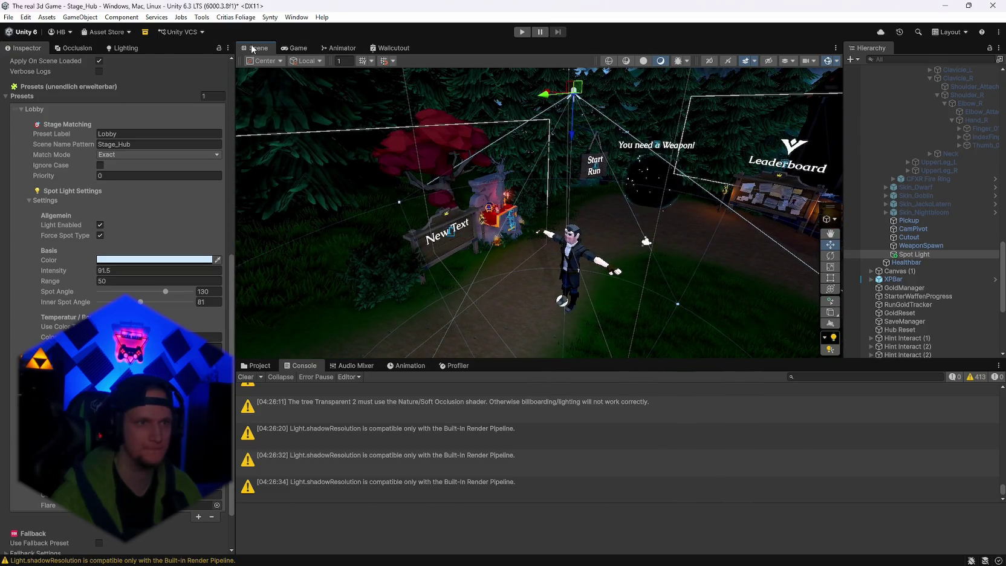
click(8, 18)
Save the scene and the project, then enter Play mode to test the lighting.
click(37, 70)
click(9, 18)
click(36, 128)
click(522, 32)
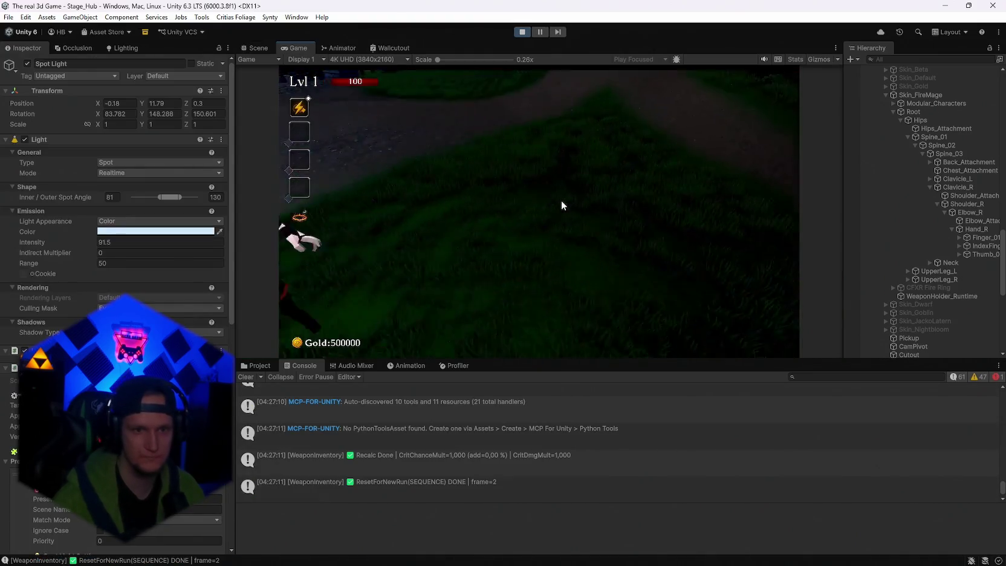
Switch the Game view to 16:9 aspect and run the character along the path.
key(Escape)
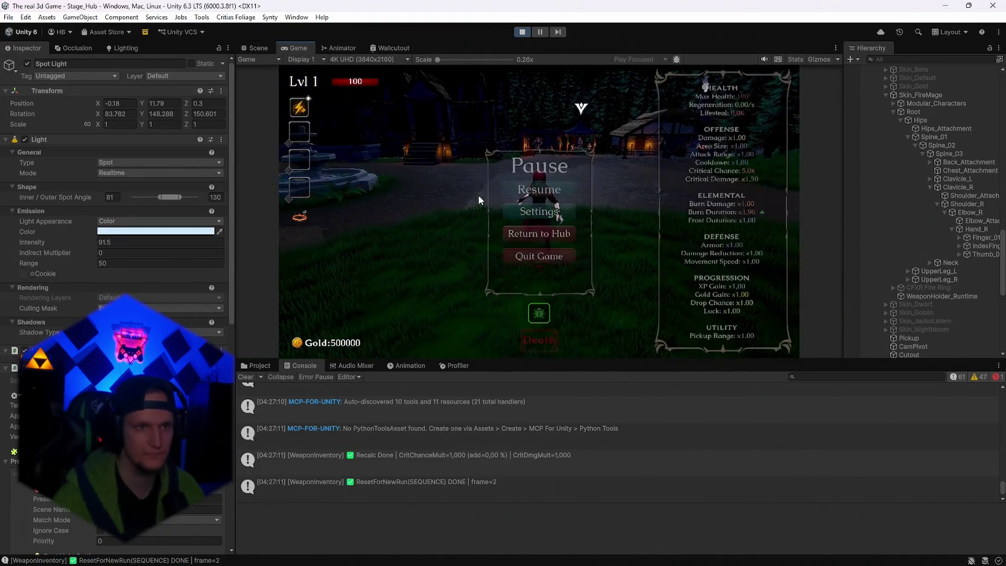
click(383, 59)
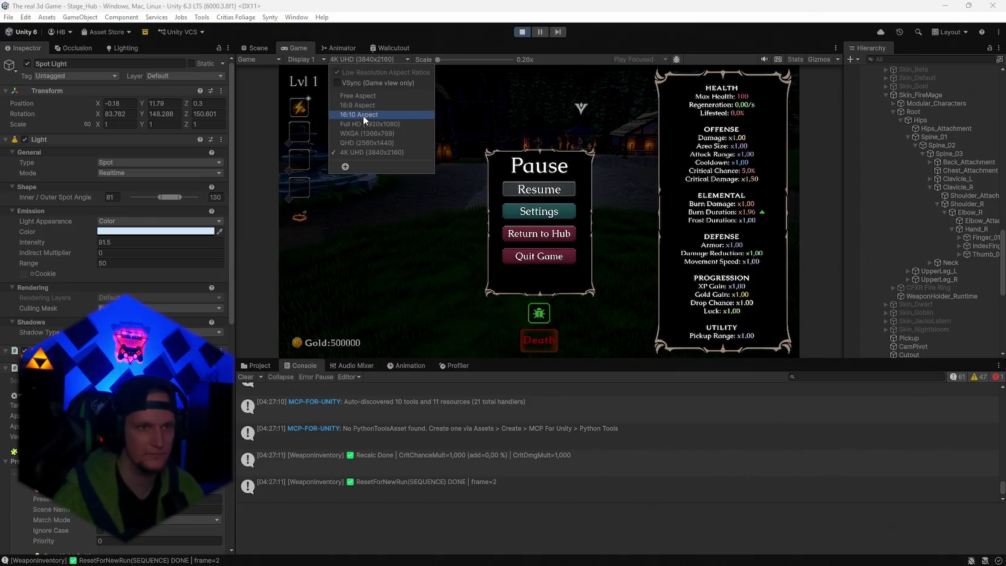
click(362, 105)
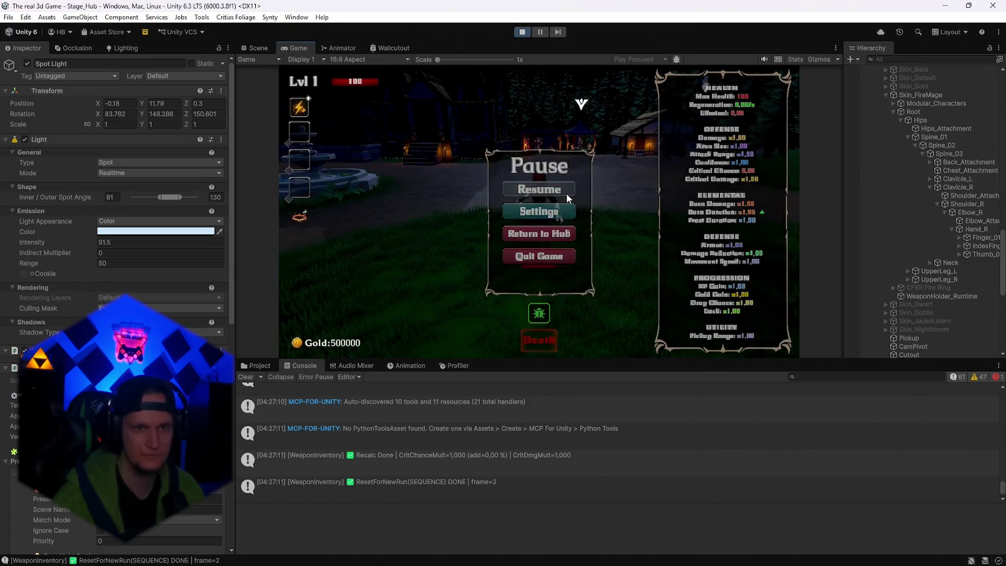
click(557, 190)
key(w)
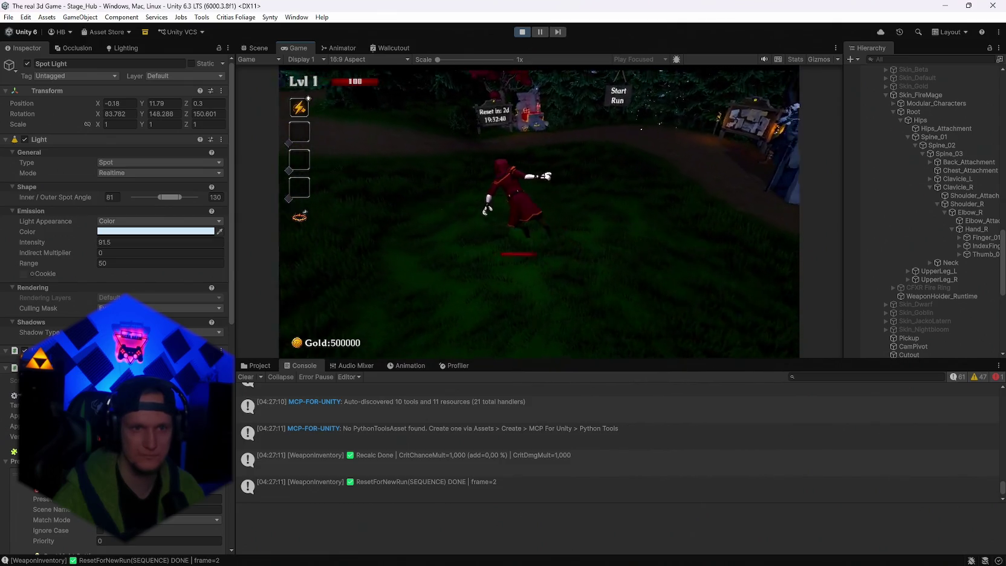
key(w)
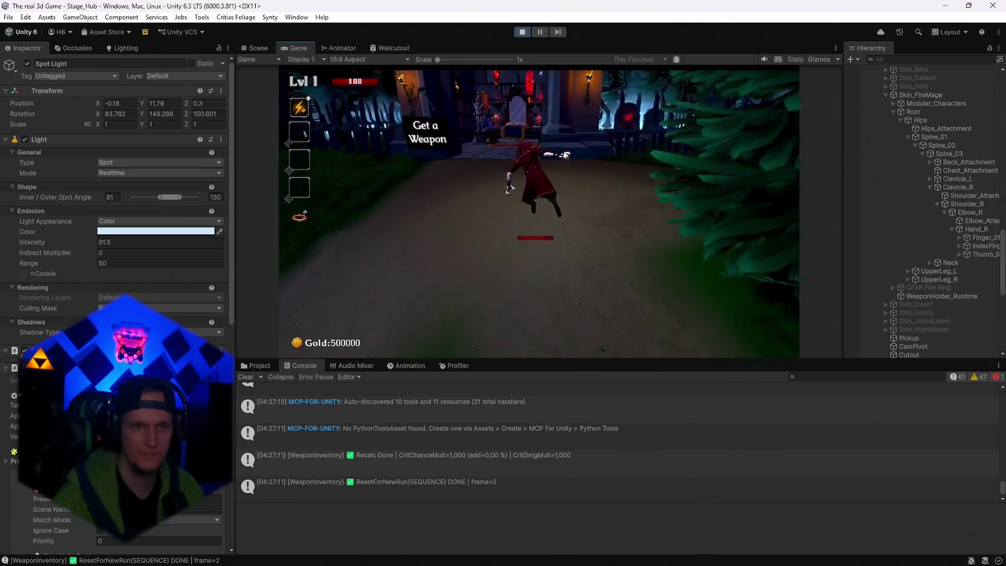
key(w)
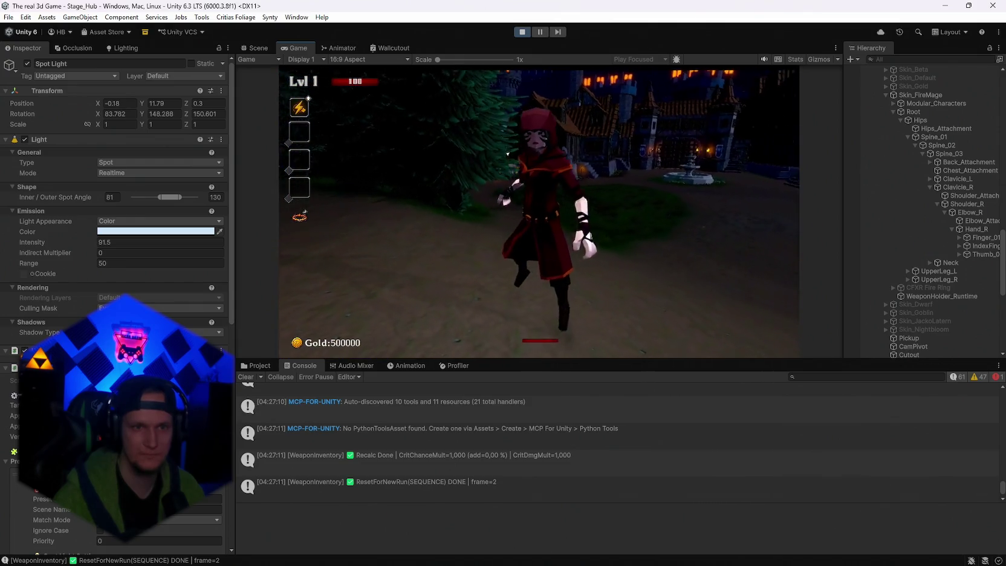
Maximize the Game view to fill the editor and resume the game.
key(Escape)
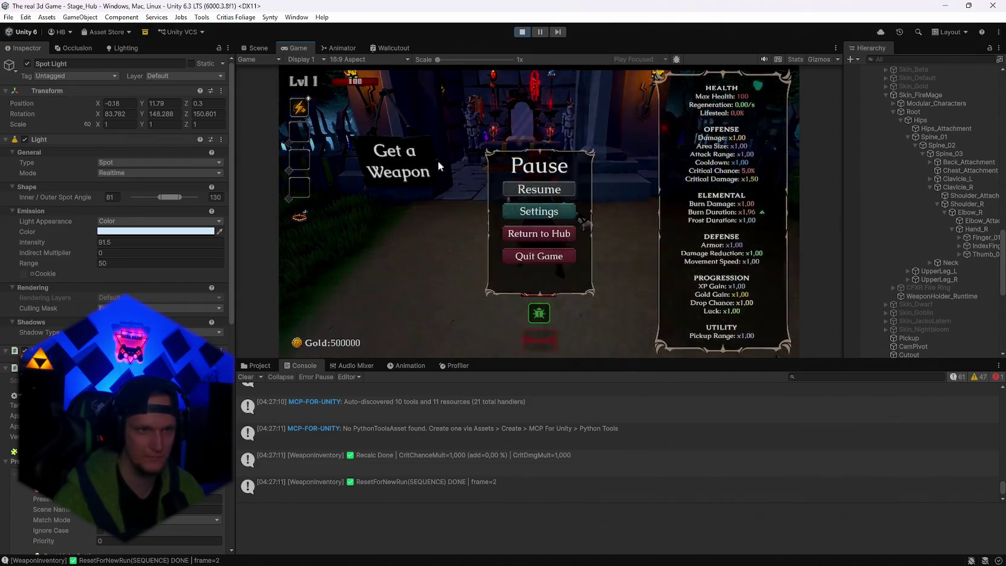
double_click(295, 48)
click(521, 278)
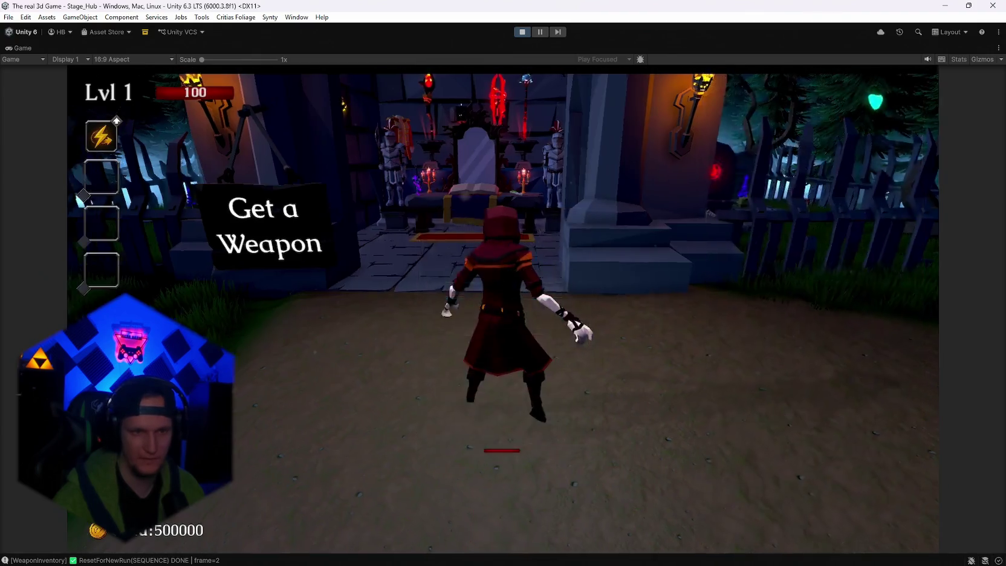
Run the character through the village, past the merchant tent, to the Get a Weapon shrine.
key(w)
key(w)
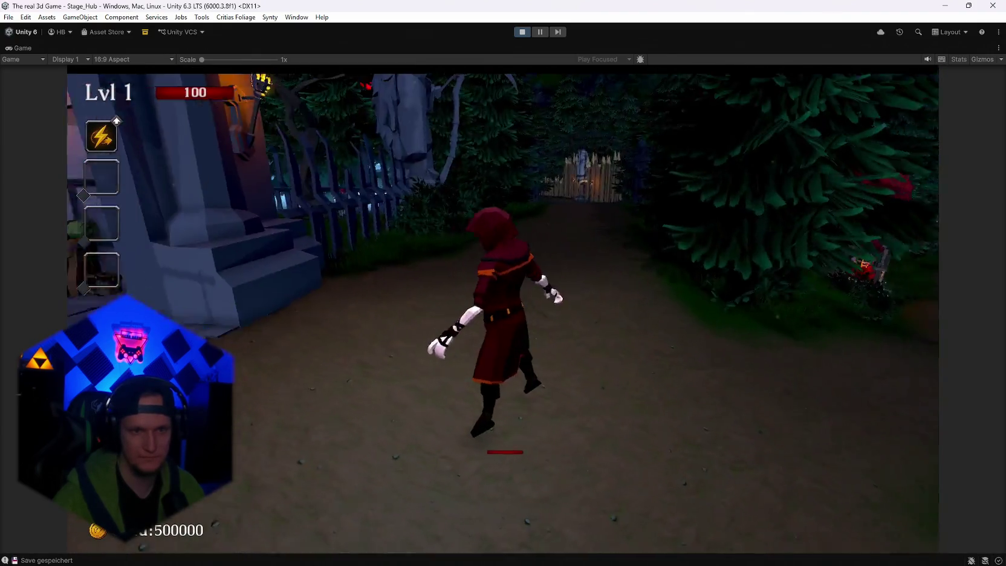
key(w)
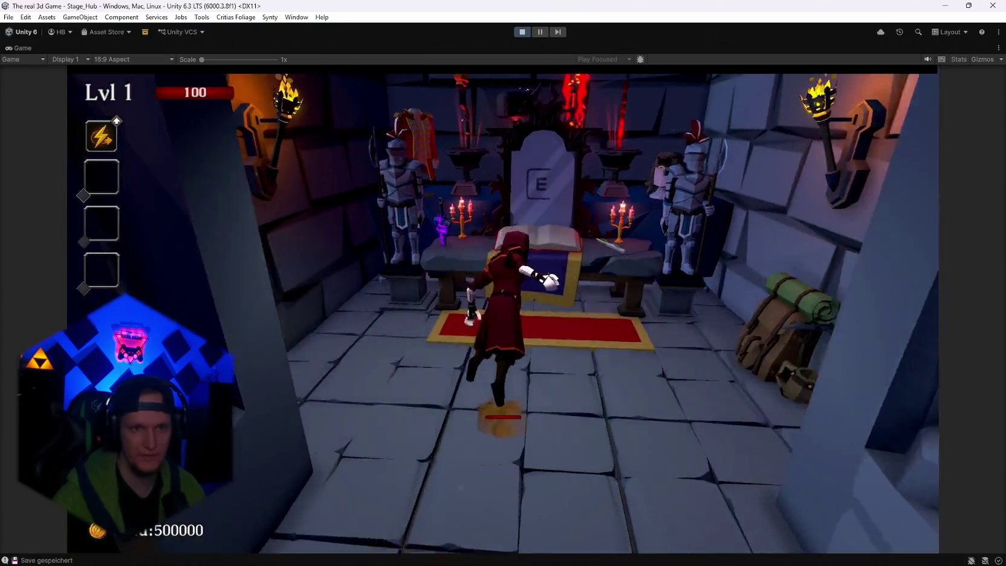
key(s)
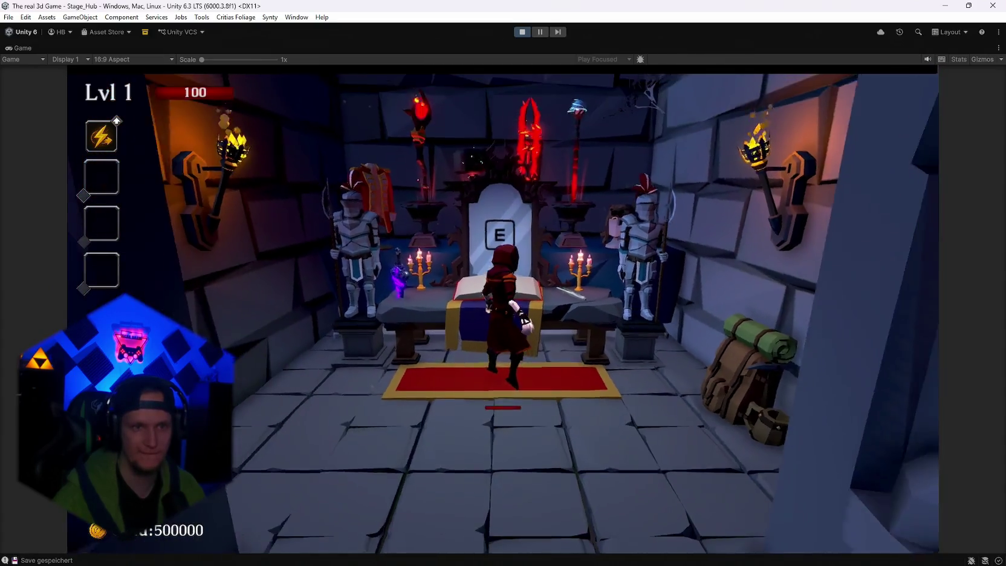
key(w)
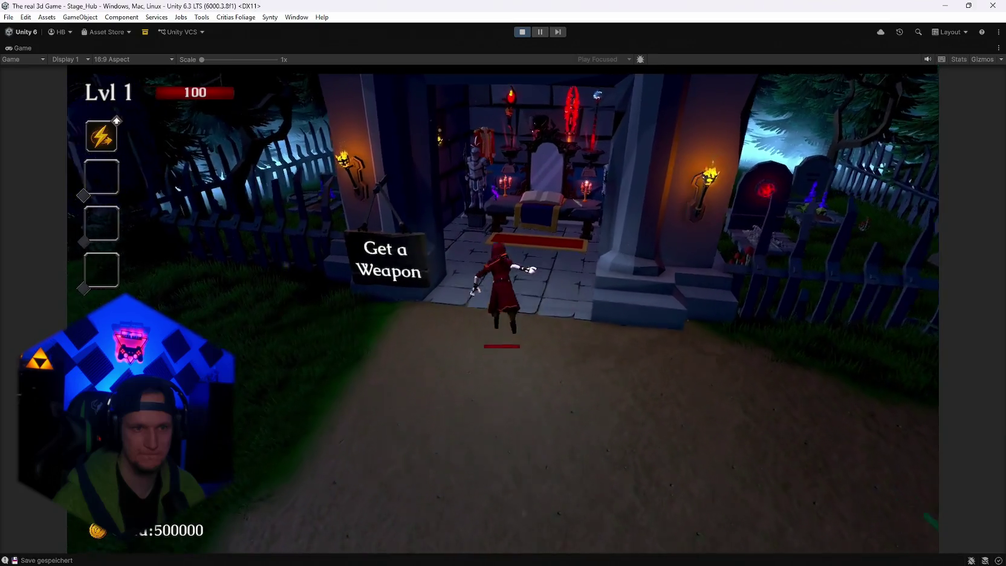
key(a)
key(w)
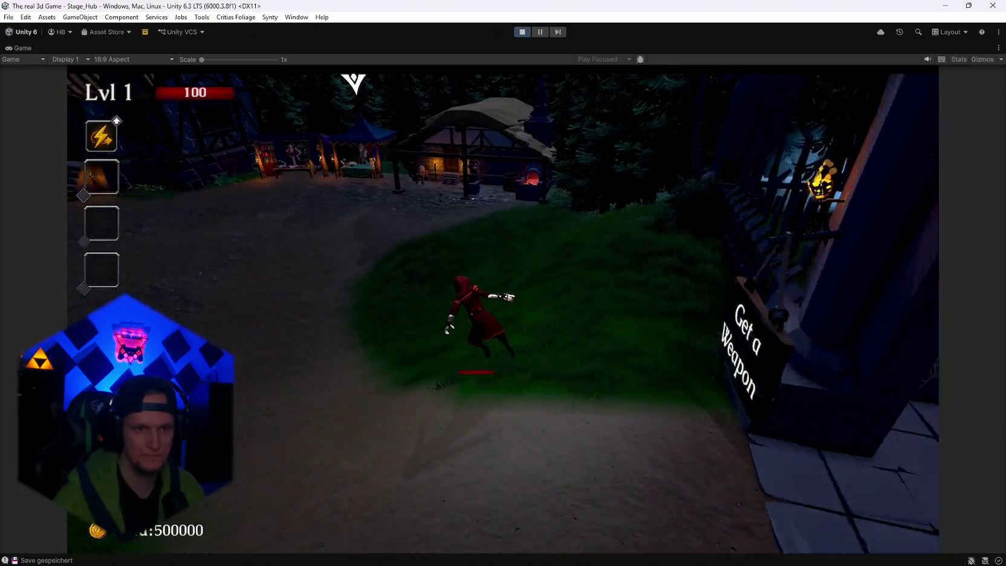
key(w)
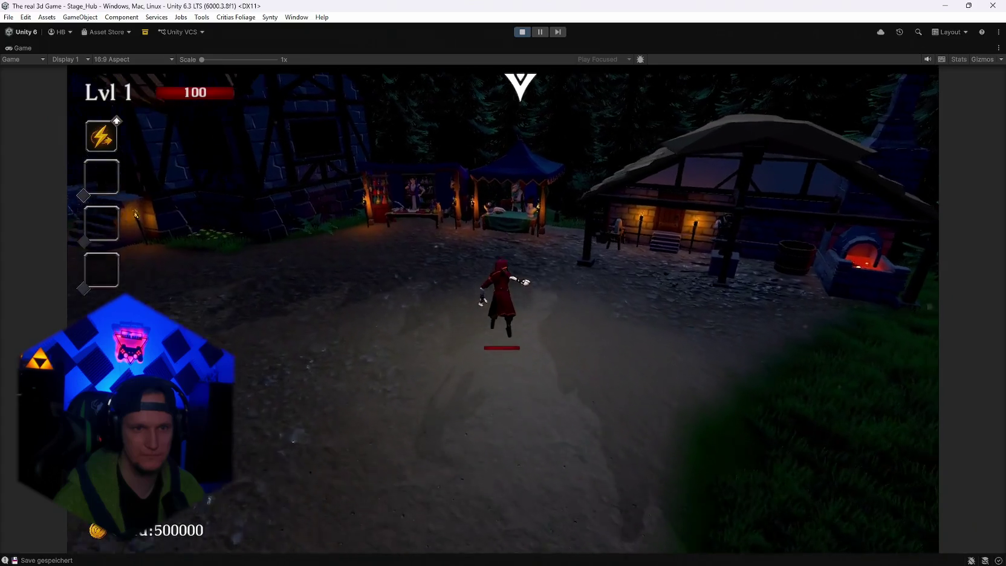
key(a)
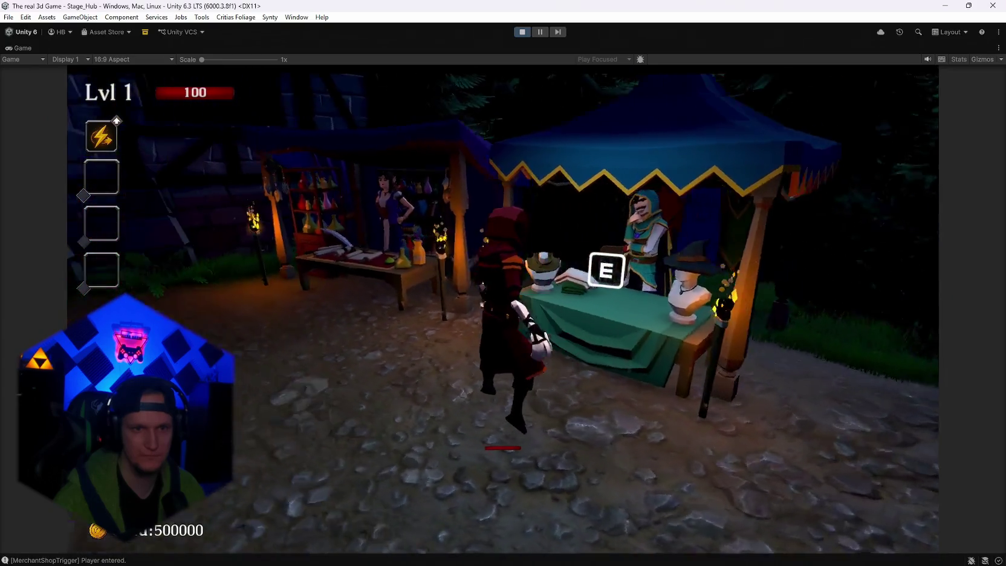
key(w)
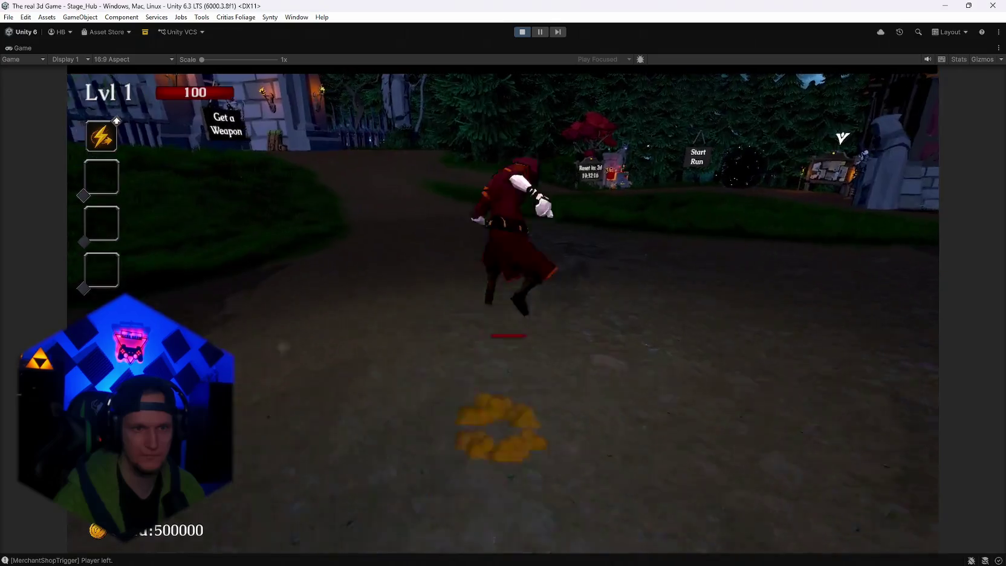
key(w)
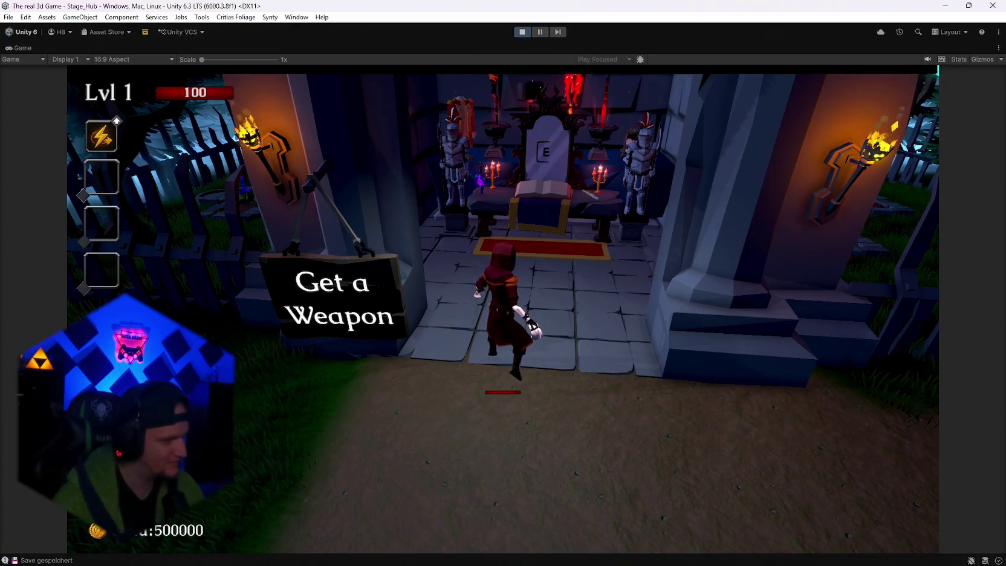
Equip the Fire Staff from the shrine's weapon book.
key(w)
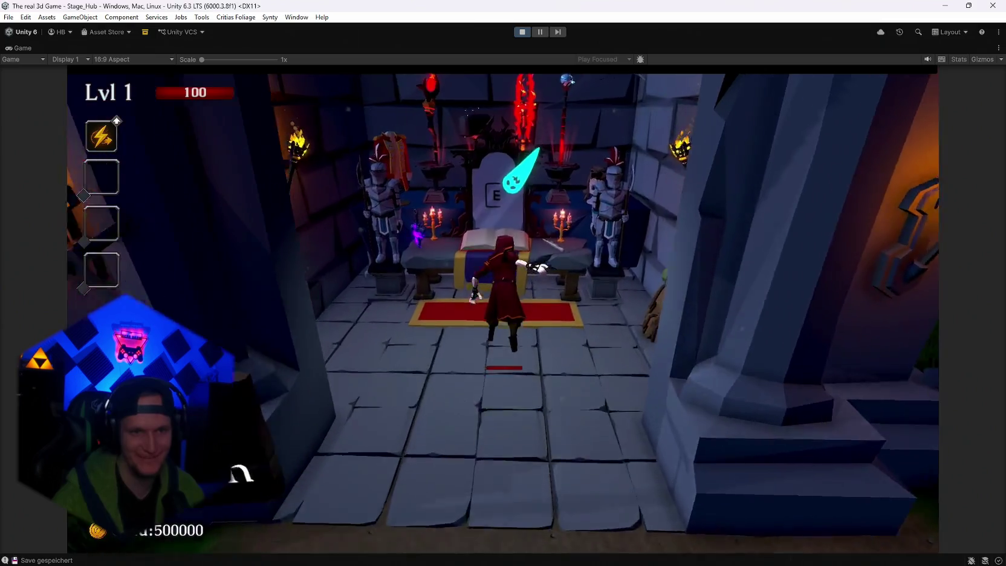
key(e)
click(283, 205)
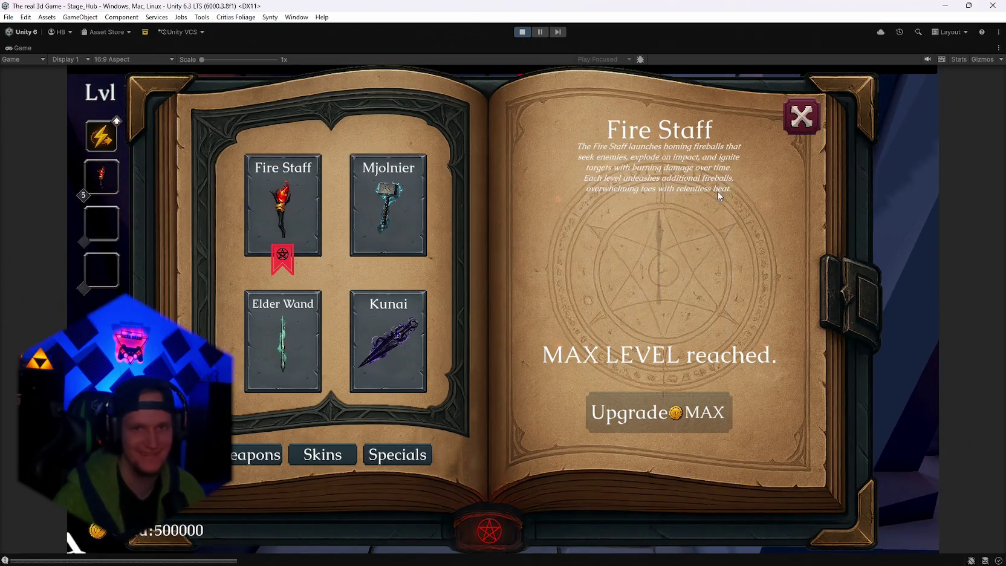
key(e)
Run through the forest path and fountain village, then pause and restore the editor layout.
key(s)
key(w)
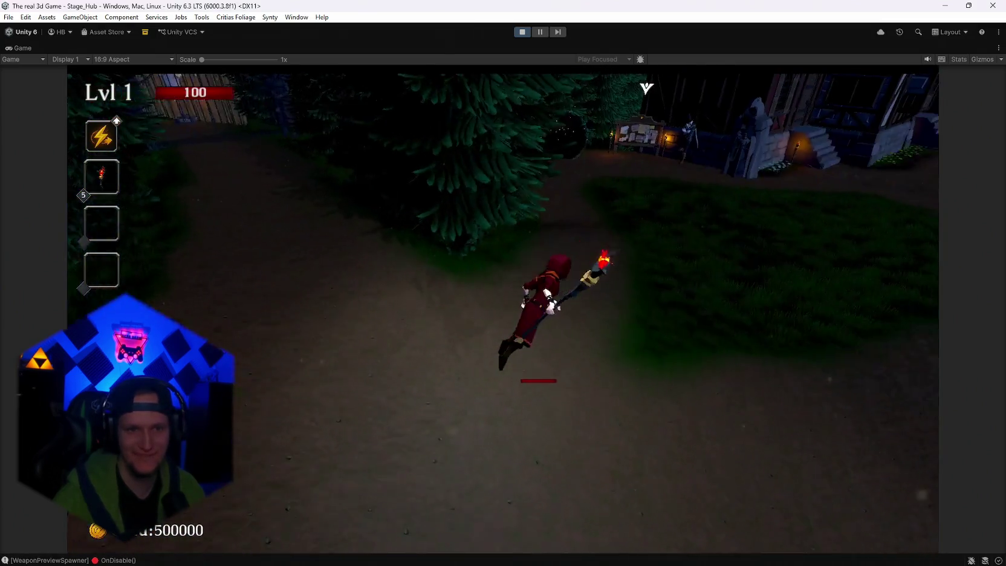
key(a)
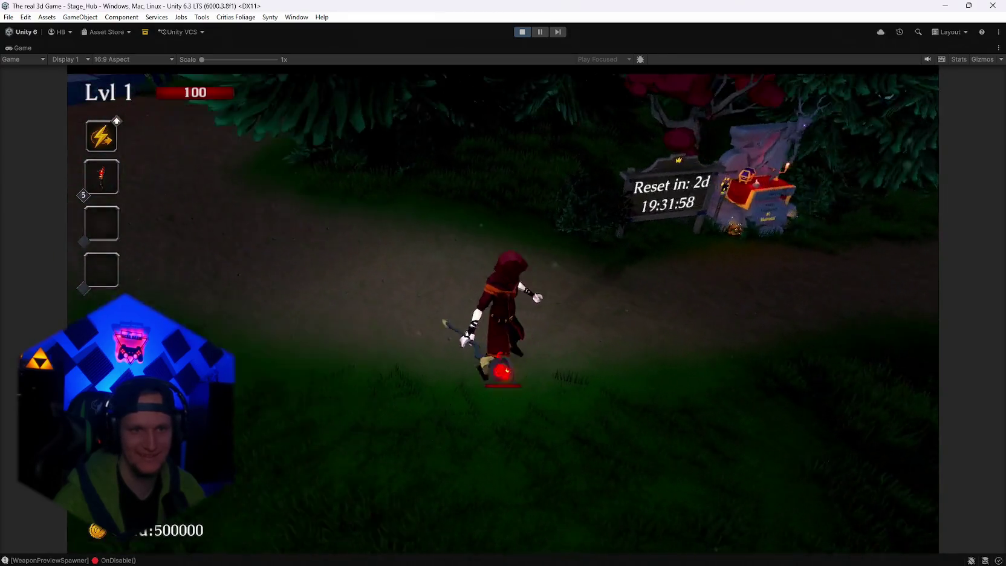
key(d)
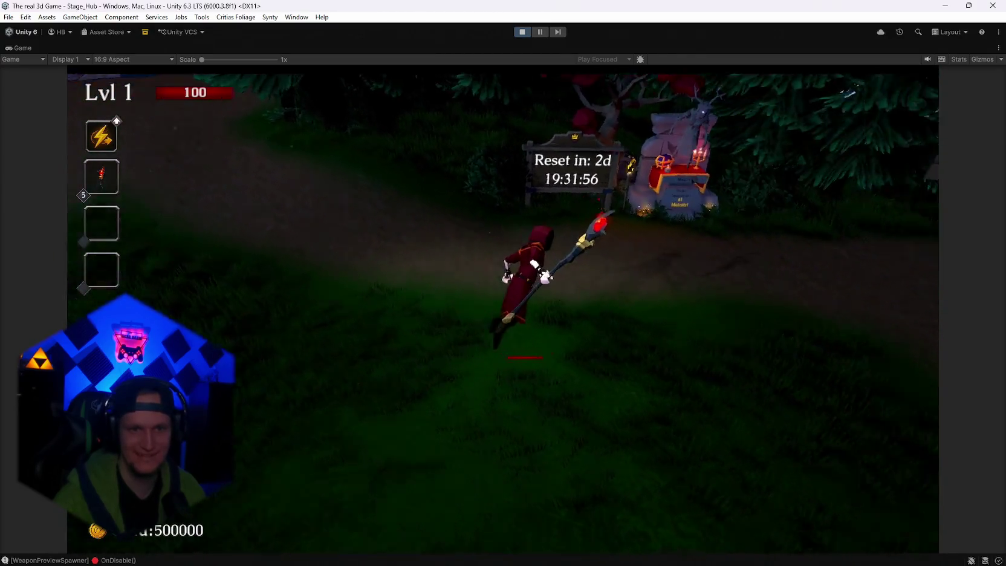
key(w)
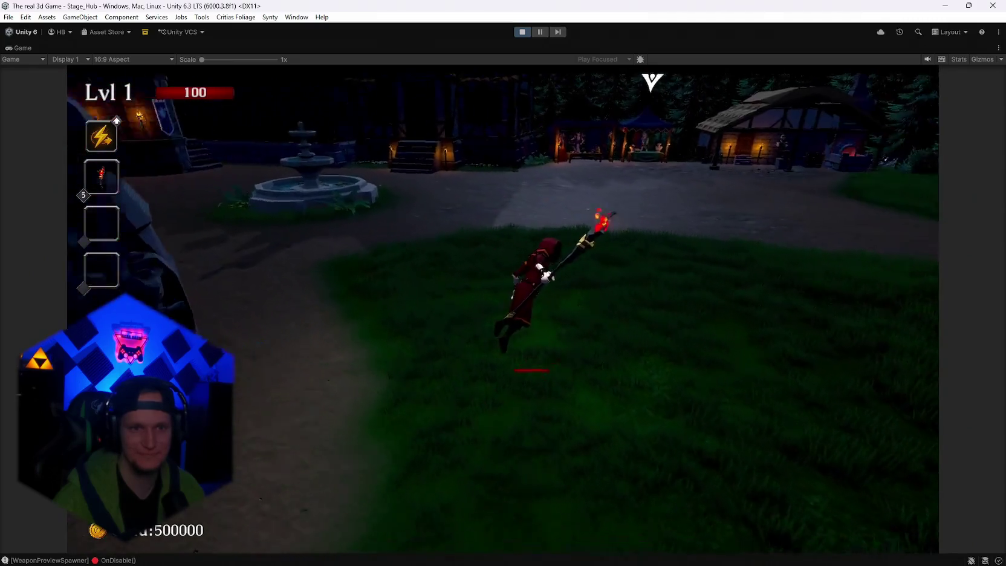
key(s)
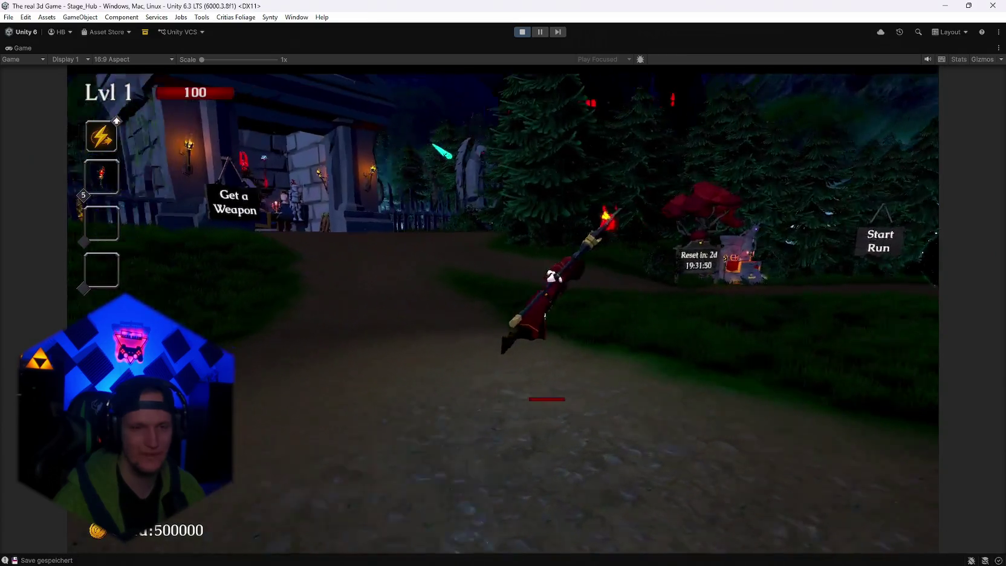
key(Escape)
double_click(19, 48)
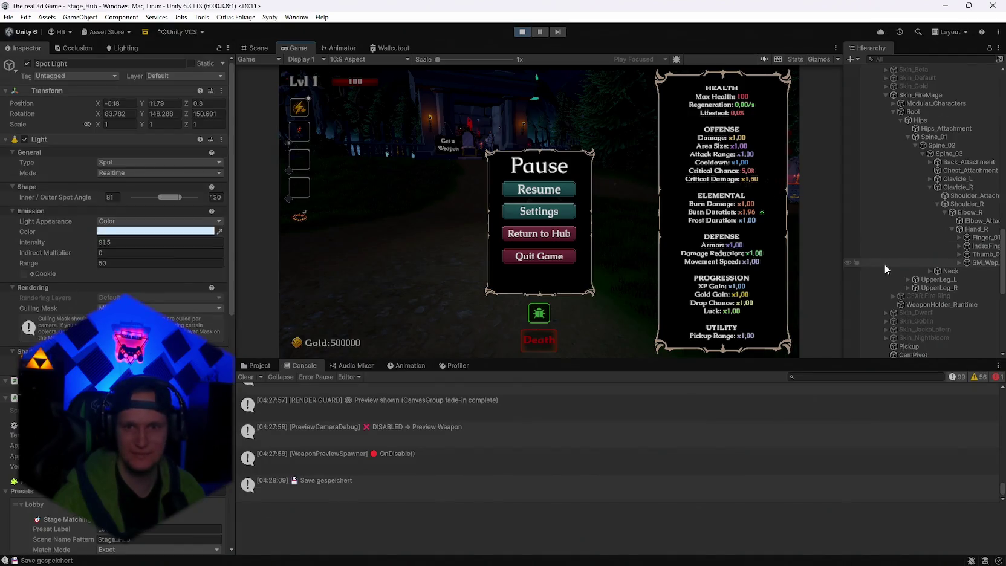
Select the Lobby preset's scene name pattern field for editing.
scroll(925, 242, up, 3)
scroll(168, 294, down, 8)
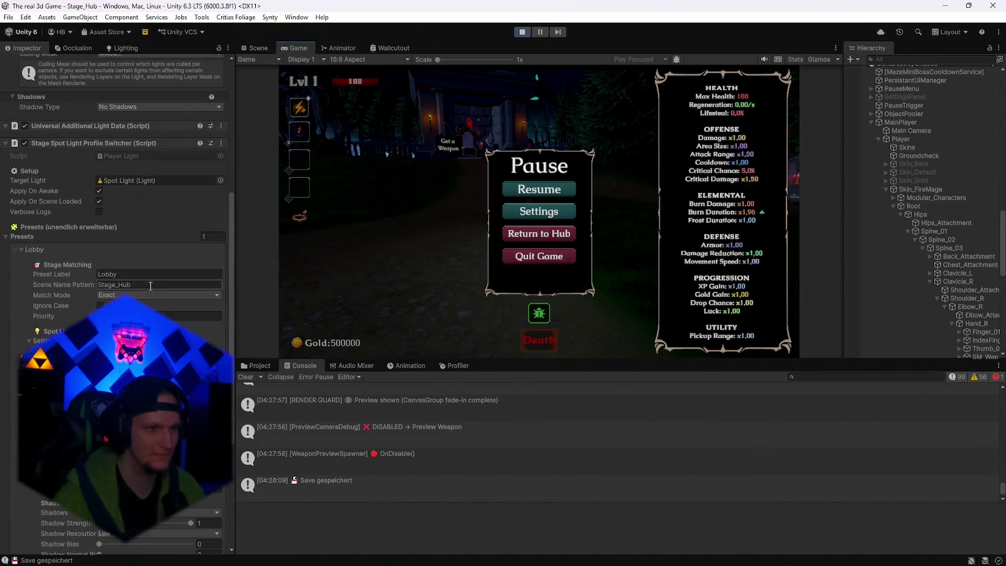
click(151, 285)
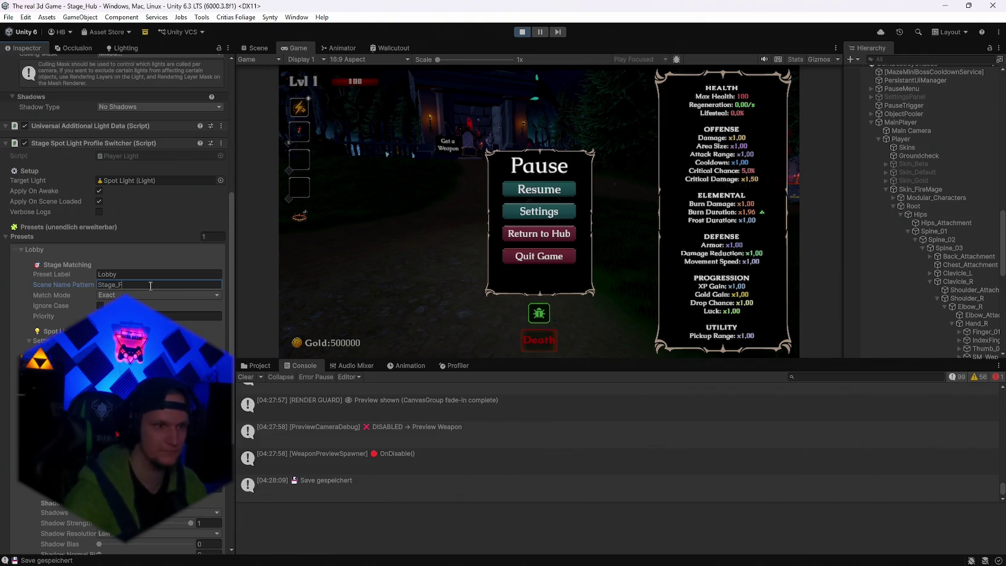
Resume the game and enter the Start Run portal to load the Stage 1 forest.
click(539, 190)
key(w)
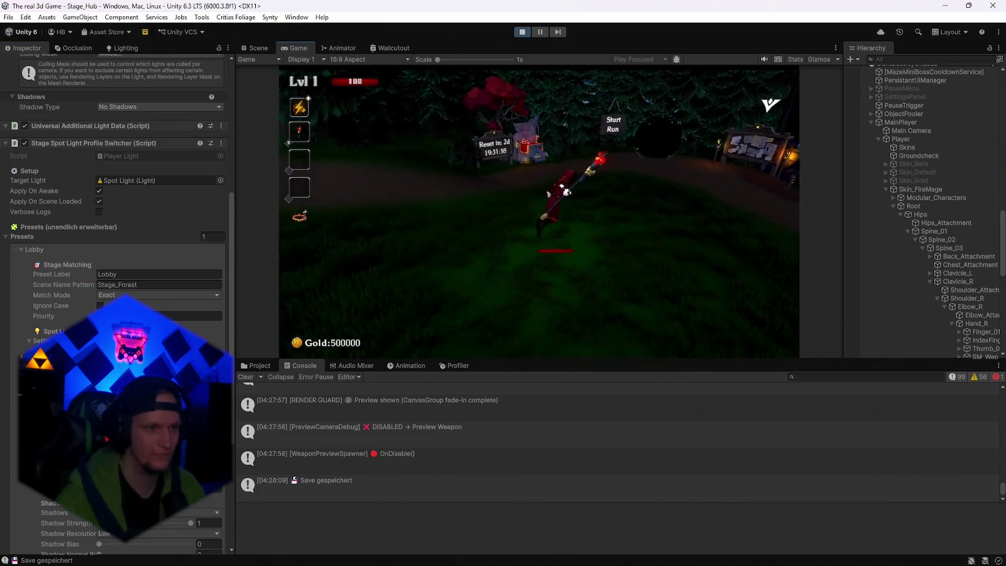
key(e)
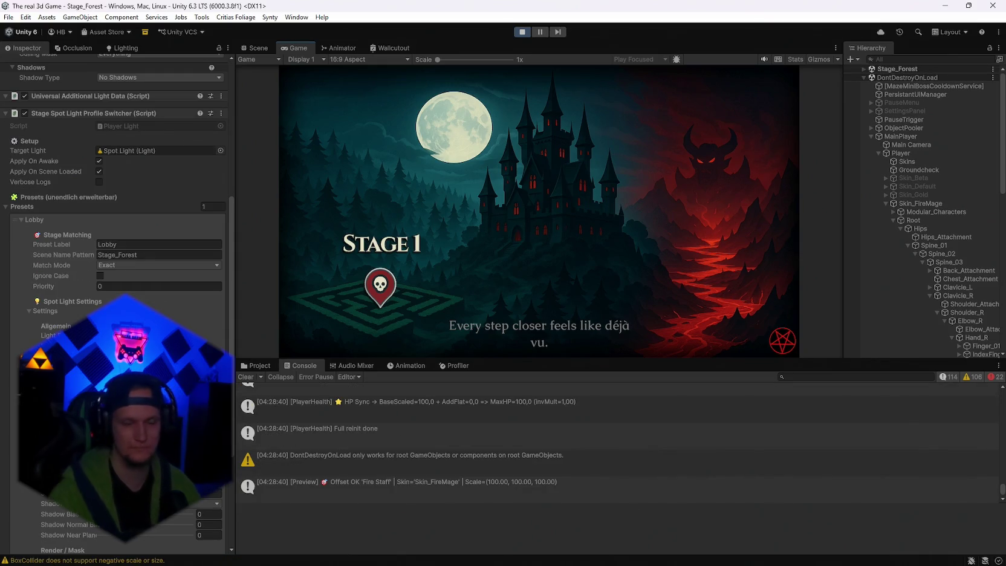
key(space)
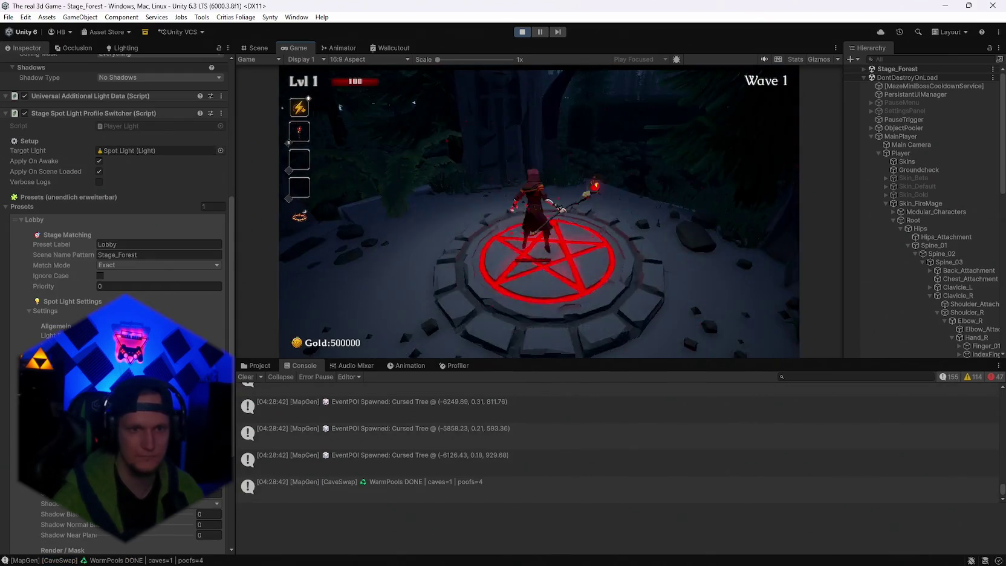
Play briefly in a maximized Game view, then pause, restore the layout and show the Scene view.
key(Escape)
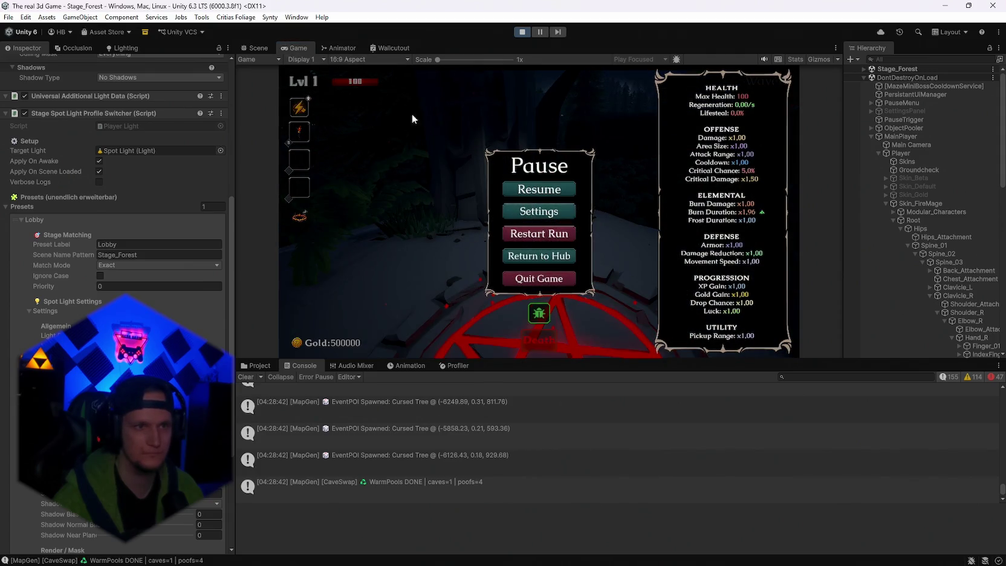
double_click(289, 46)
click(514, 272)
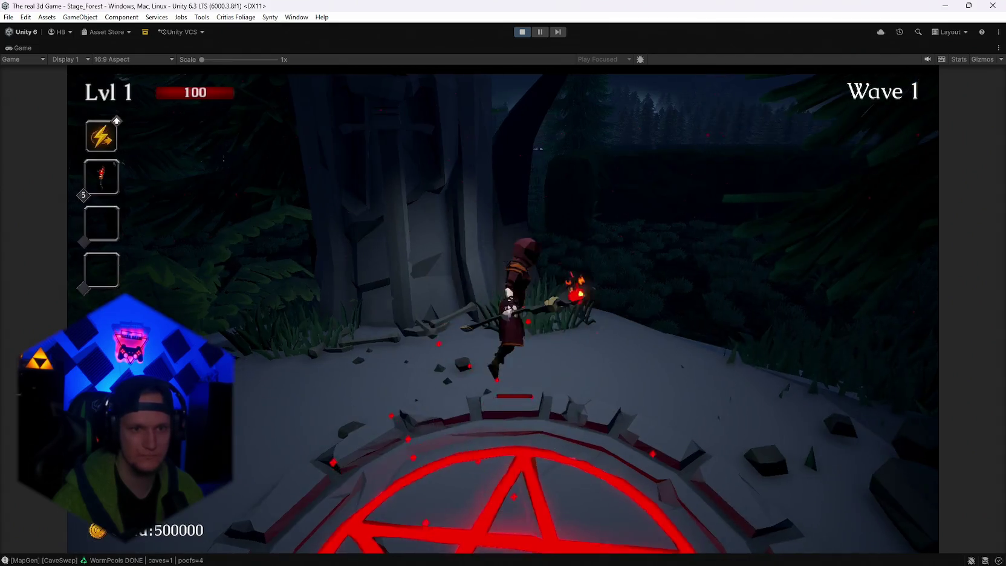
key(w)
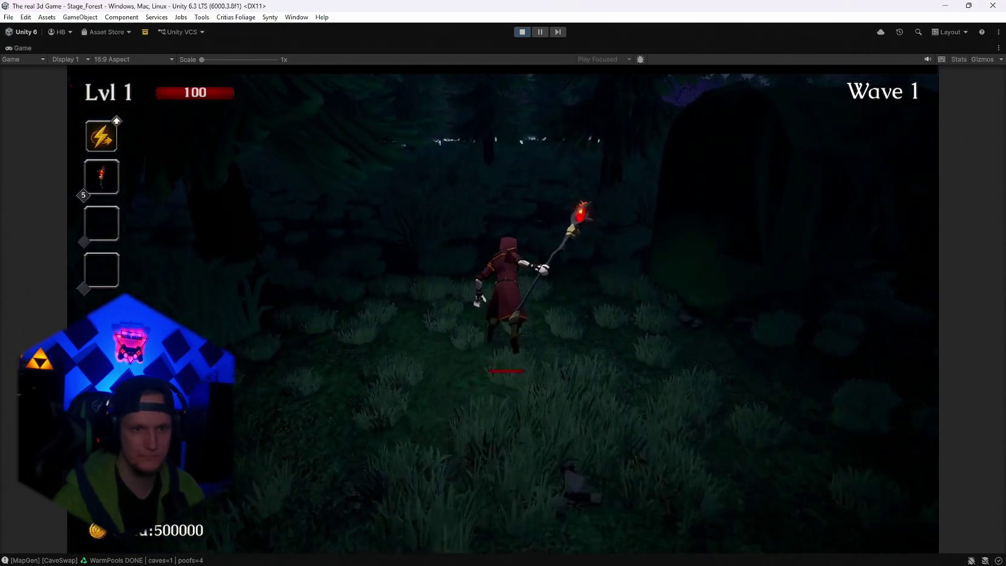
key(Escape)
double_click(28, 48)
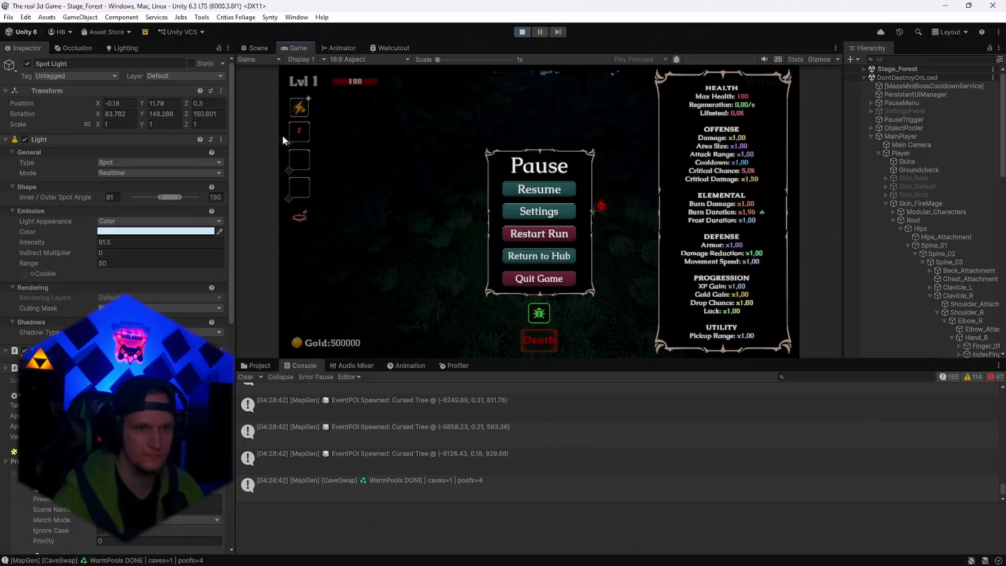
click(252, 50)
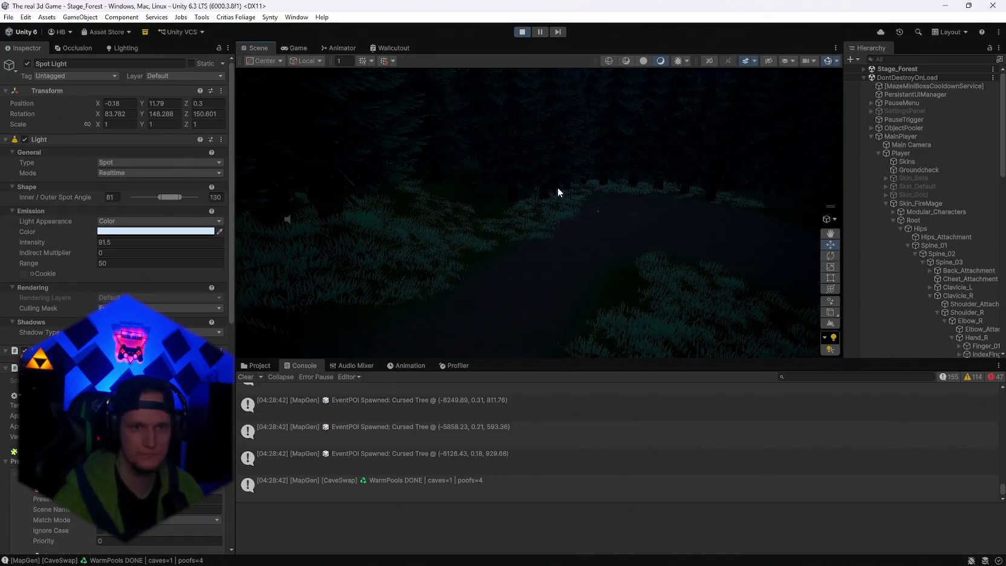
Select and frame the Player, then select its Spot Light child.
double_click(904, 154)
mouse_move(651, 214)
mouse_down()
mouse_move(629, 209)
mouse_move(581, 236)
mouse_up()
scroll(938, 283, down, 4)
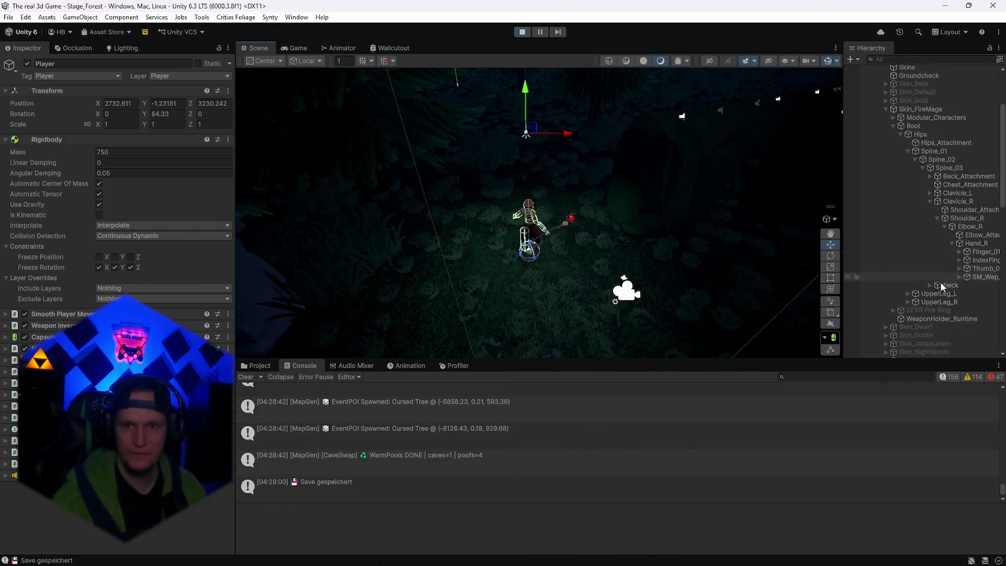
scroll(938, 309, down, 4)
click(920, 299)
Set the spot light preset's label to 'Stage 1'.
scroll(158, 310, down, 5)
click(133, 215)
text(Stage 1)
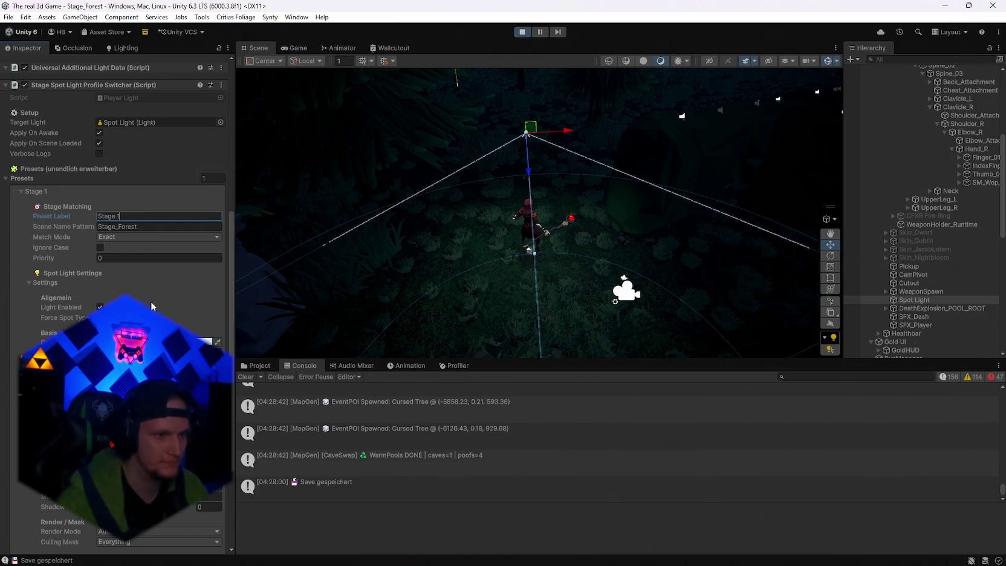
scroll(151, 306, down, 3)
scroll(115, 303, down, 3)
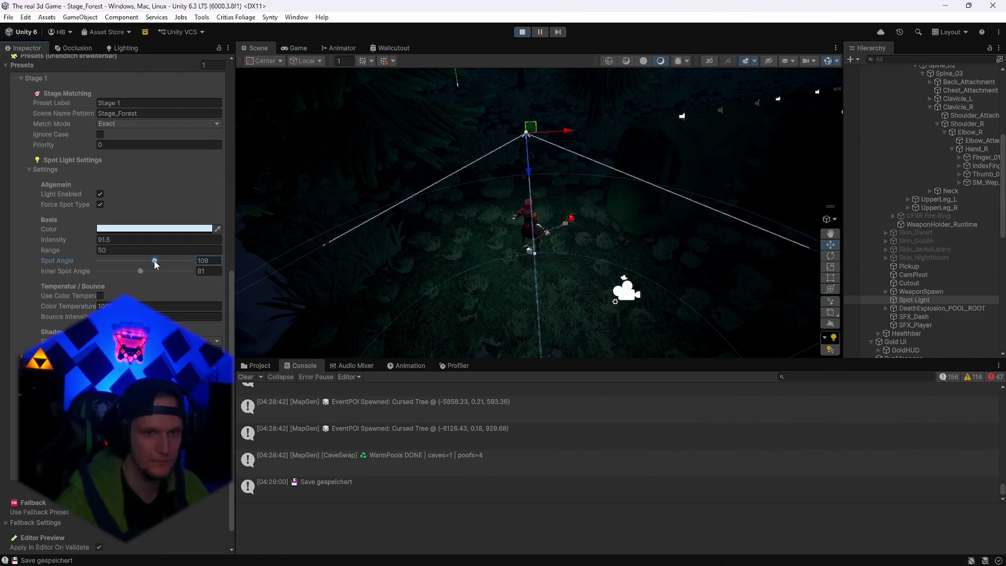
Check the forest lighting in the running game, then return to the Scene view.
click(302, 51)
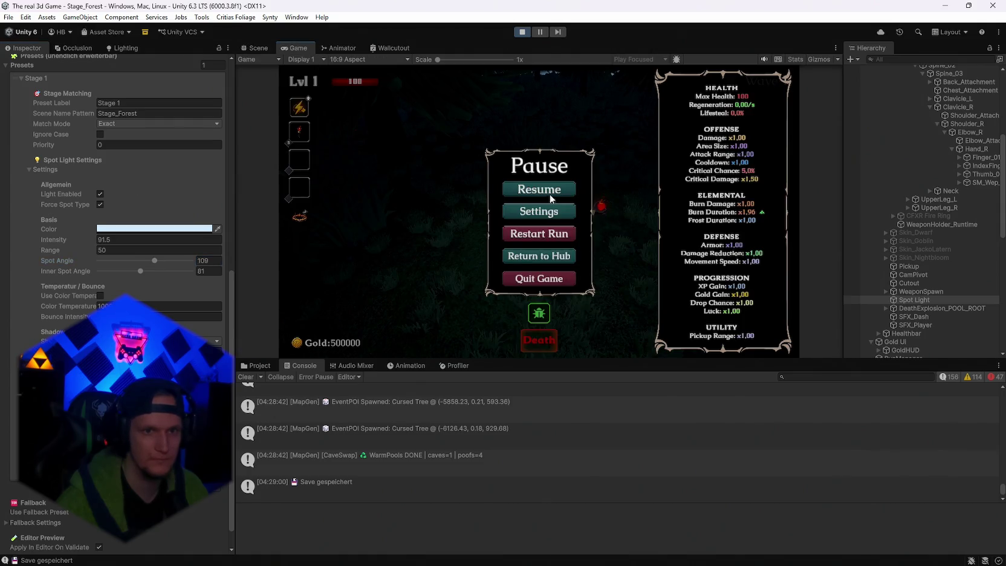
click(532, 189)
key(Escape)
click(259, 48)
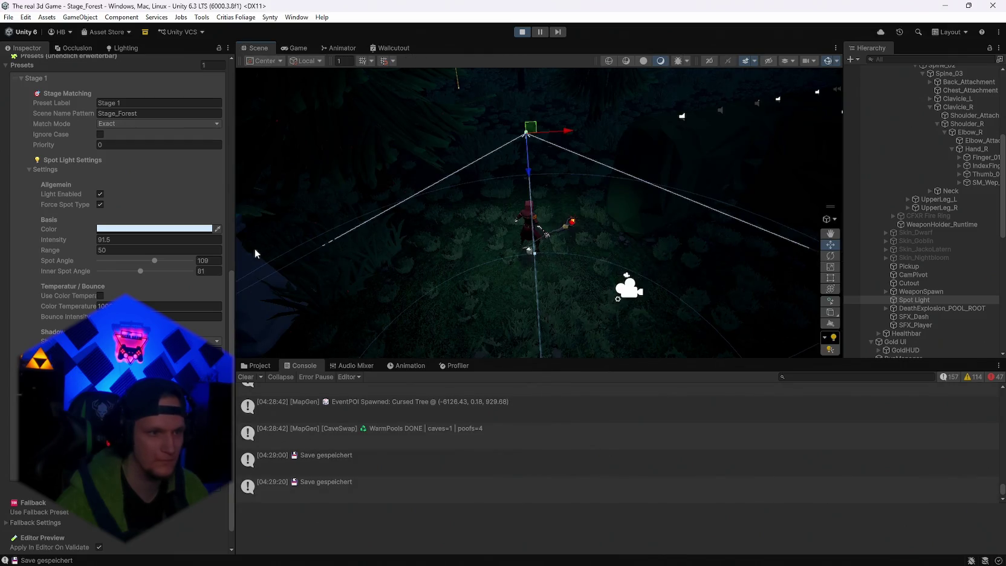
scroll(137, 286, up, 2)
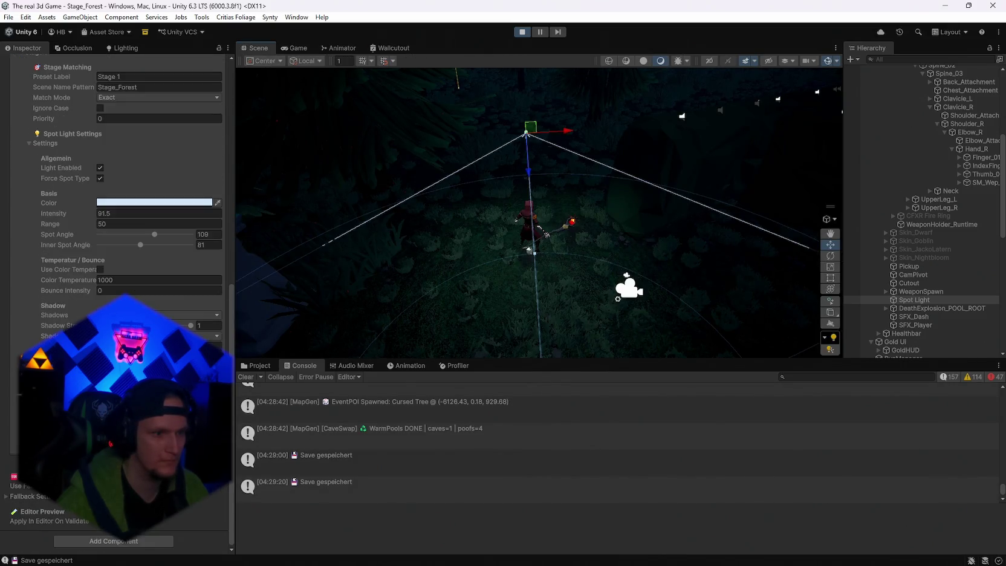
scroll(138, 285, up, 3)
scroll(159, 290, up, 2)
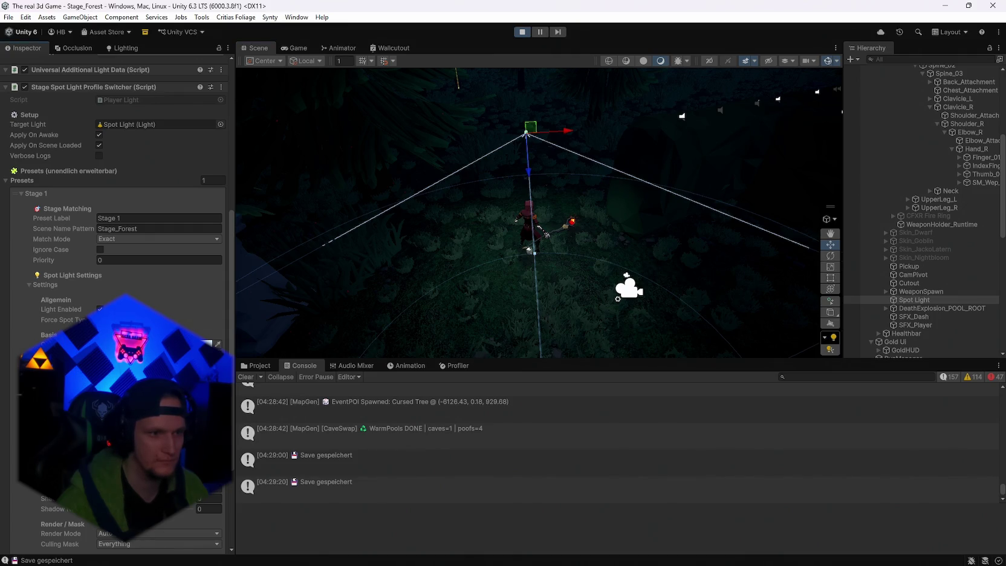
View the forest in the paused game, then scrub the Spot Light intensity up from 91.5.
click(294, 48)
click(544, 193)
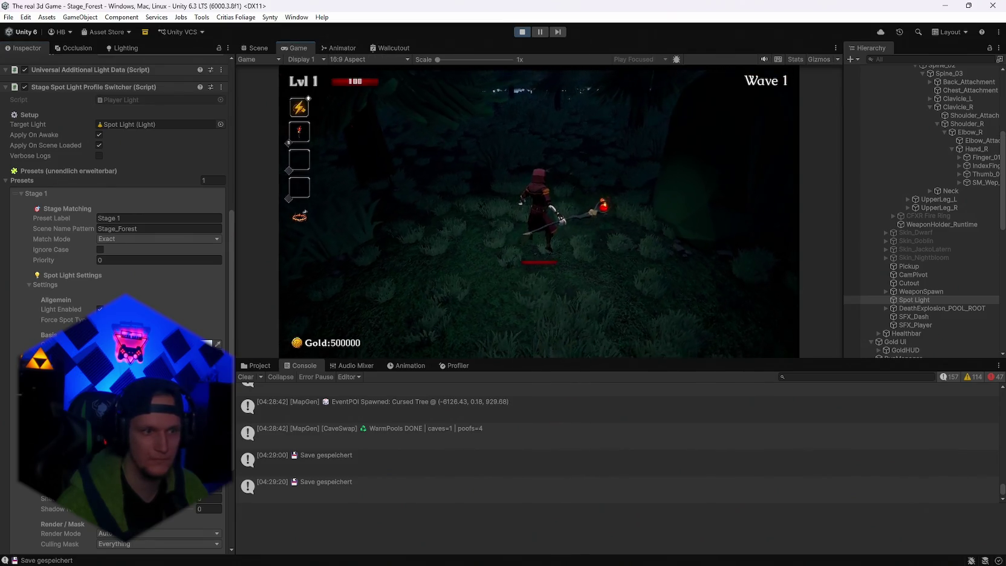
key(Escape)
scroll(115, 302, down, 5)
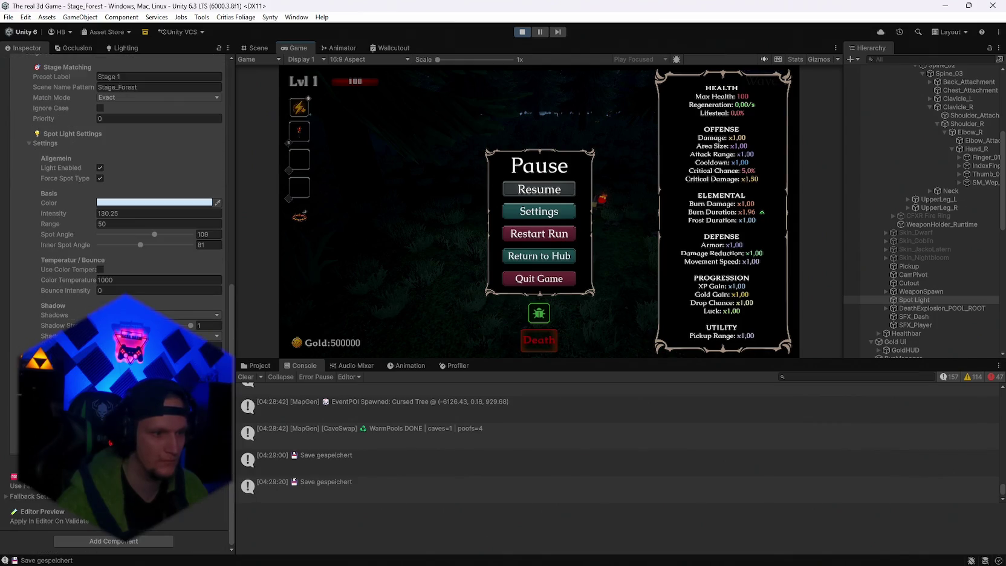
scroll(46, 502, up, 9)
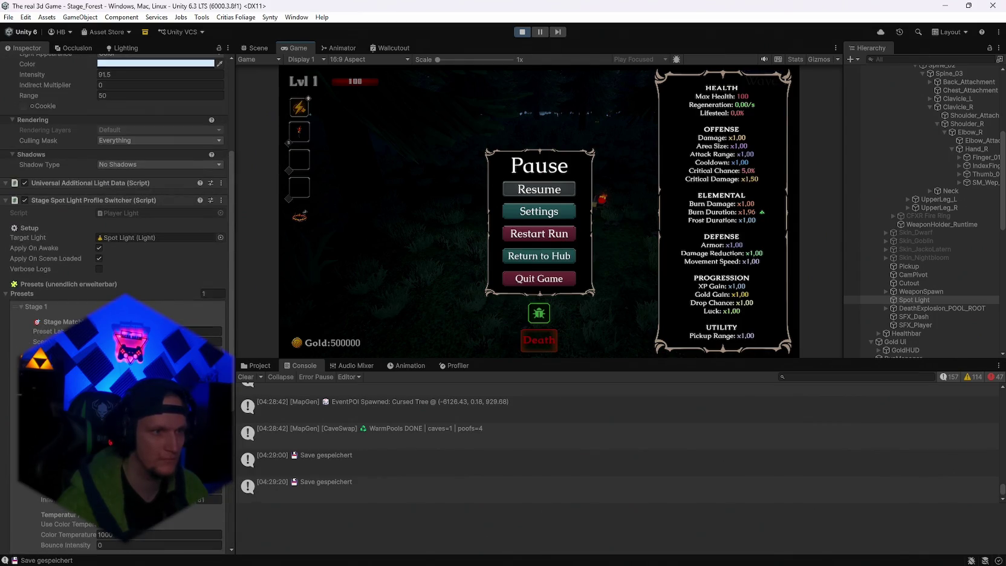
scroll(115, 242, down, 9)
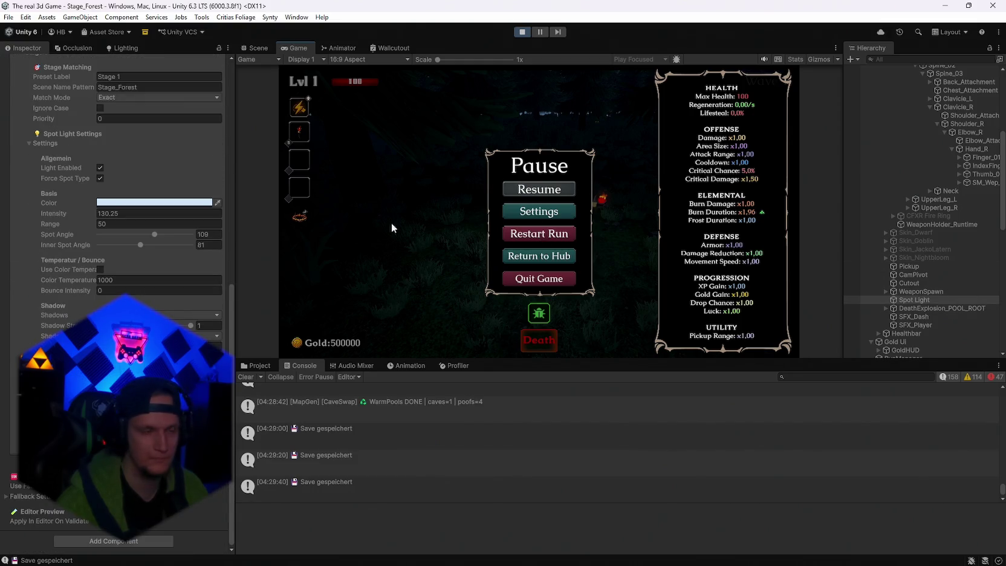
scroll(111, 287, up, 15)
drag(84, 239, 114, 239)
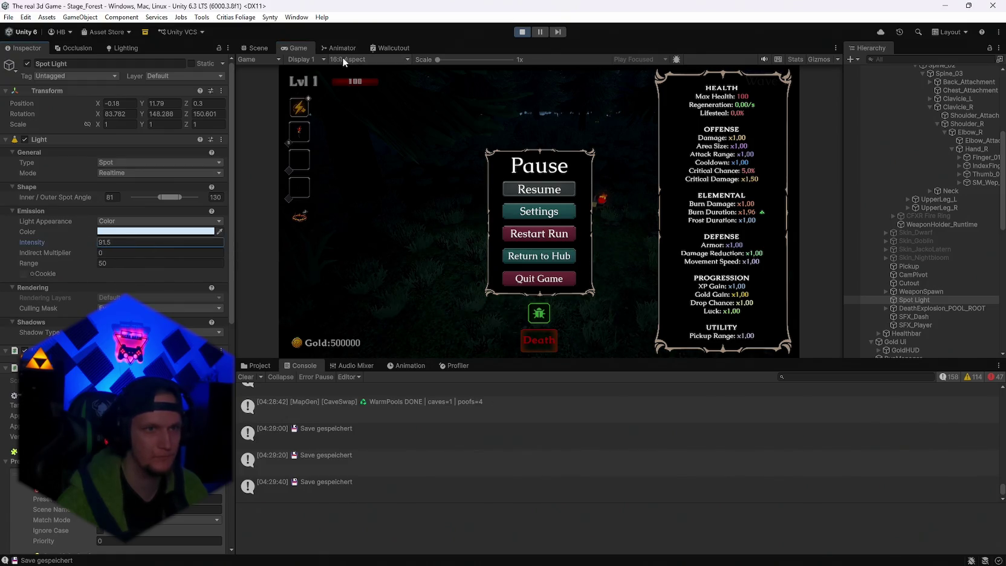
Raise the spot light higher, with intensity 178.5 and range 63.7.
click(259, 48)
drag(90, 247, 142, 250)
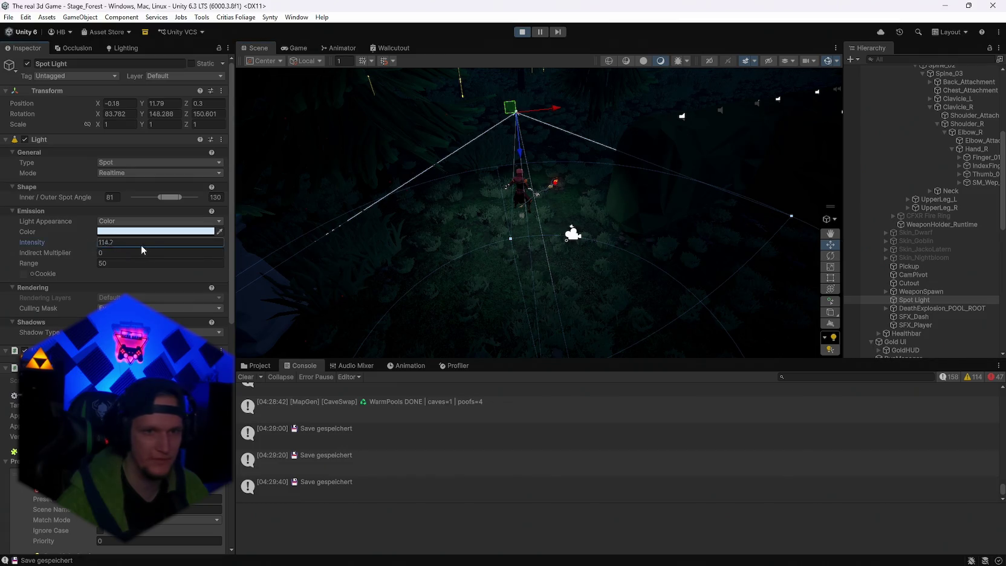
drag(248, 251, 223, 254)
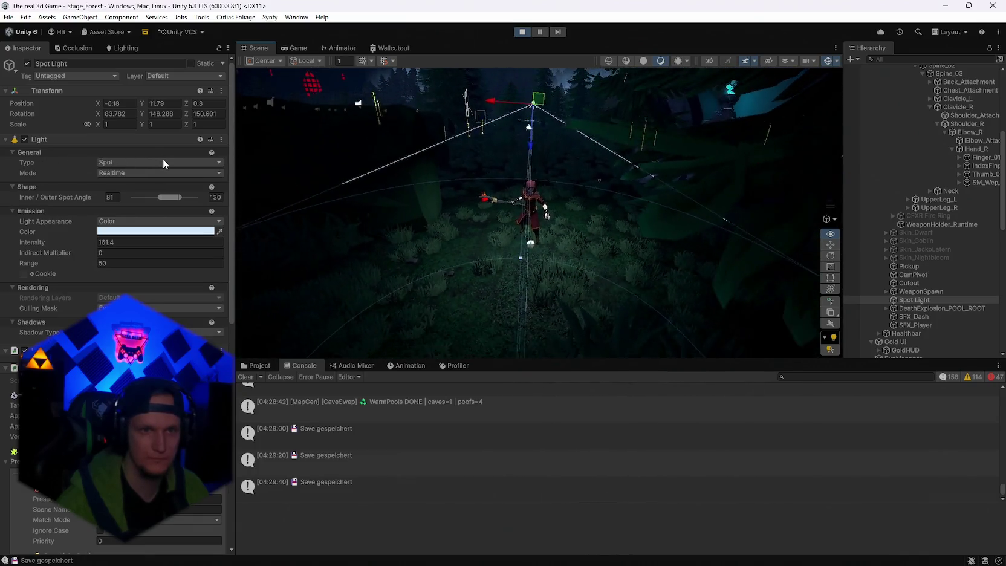
drag(532, 159, 534, 71)
mouse_move(86, 242)
mouse_down()
mouse_move(128, 242)
mouse_move(87, 255)
mouse_move(151, 266)
mouse_move(462, 273)
mouse_move(295, 277)
mouse_up()
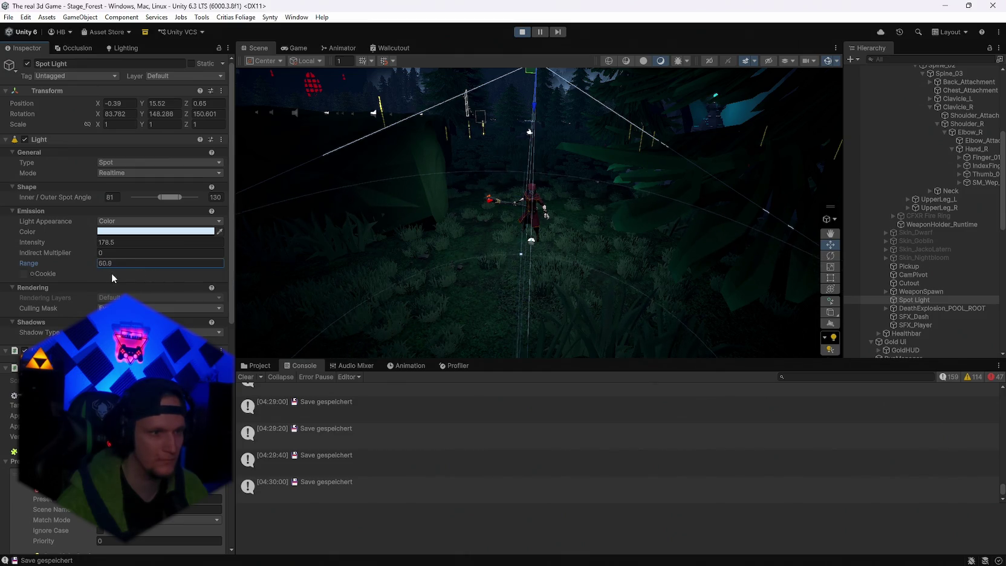
click(137, 285)
Widen the spot angles to 150/167 and resume the game to check the lighting.
mouse_move(180, 197)
mouse_down()
mouse_move(163, 202)
mouse_move(185, 204)
mouse_move(176, 197)
mouse_up()
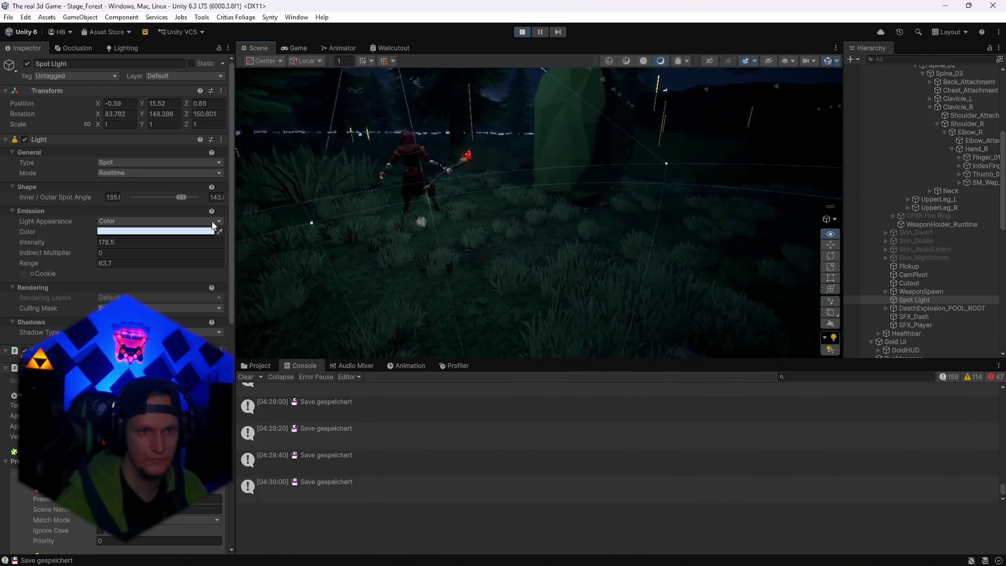
drag(186, 196, 189, 201)
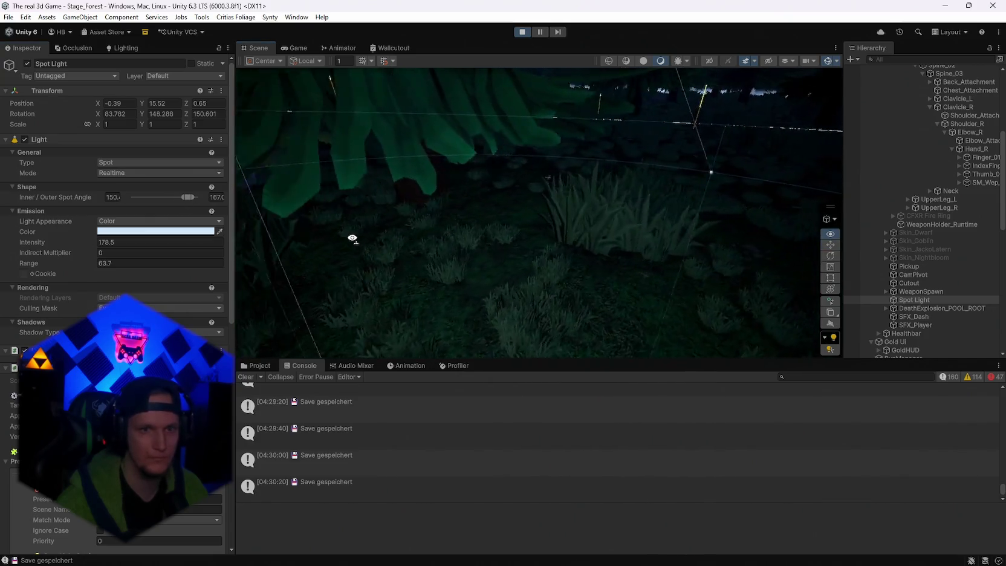
click(295, 47)
click(545, 192)
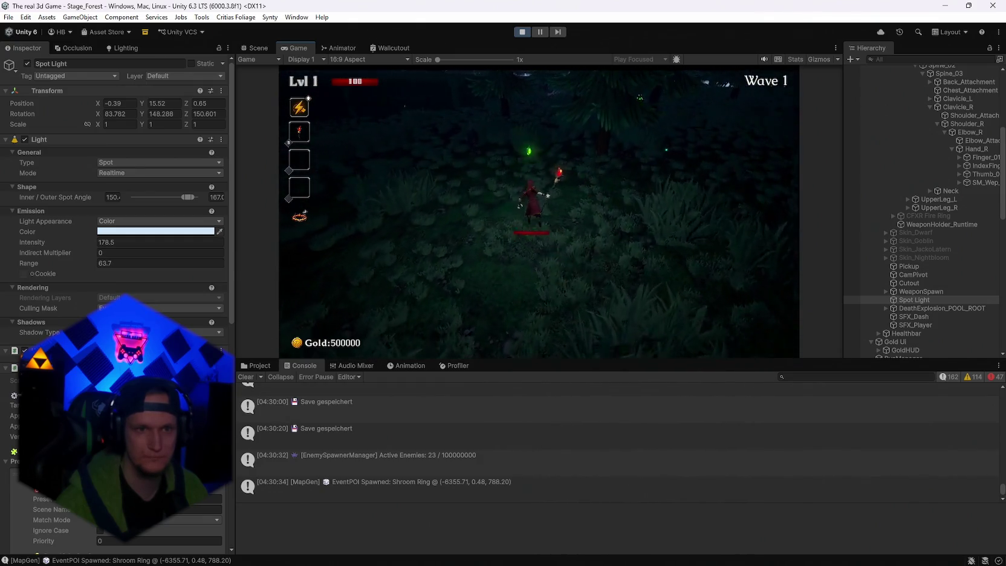
Make the spot light colour white and play-test the forest run, pausing and resuming repeatedly.
key(Escape)
click(150, 234)
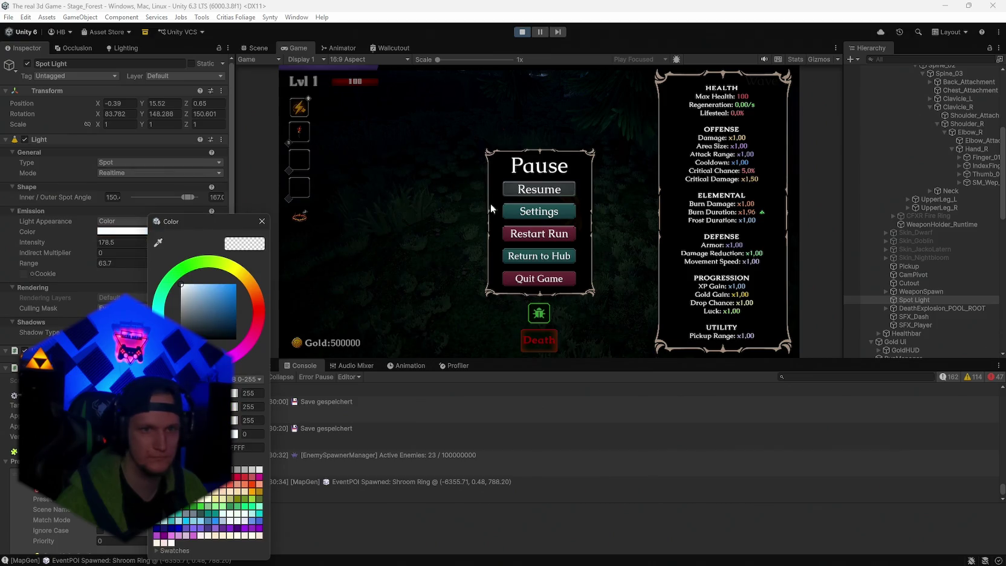
click(520, 190)
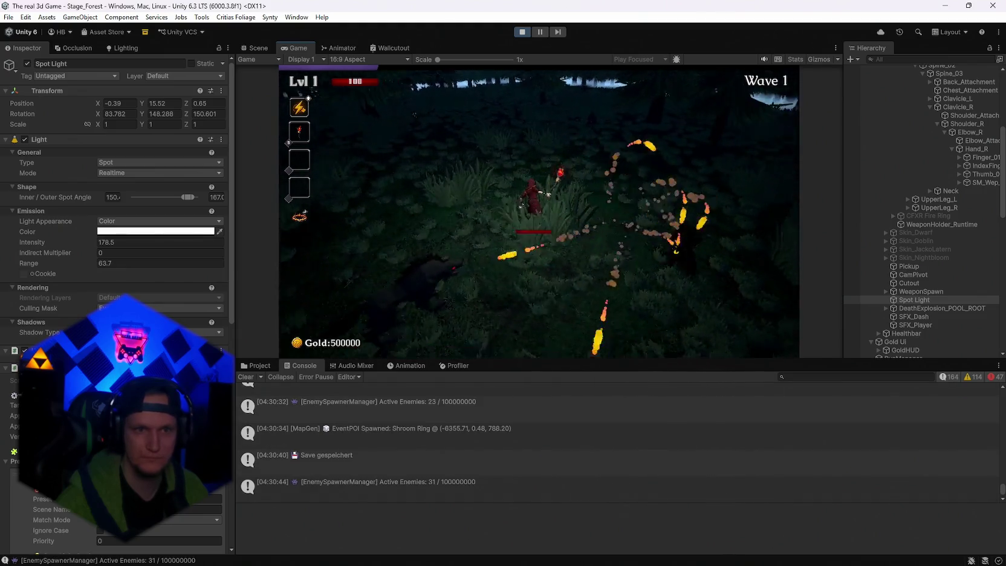
key(Escape)
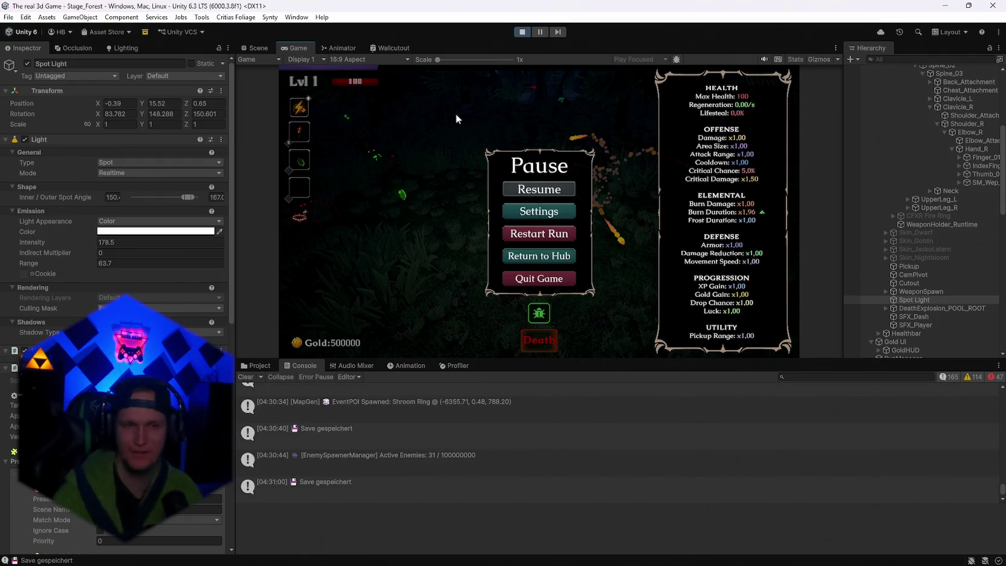
click(547, 192)
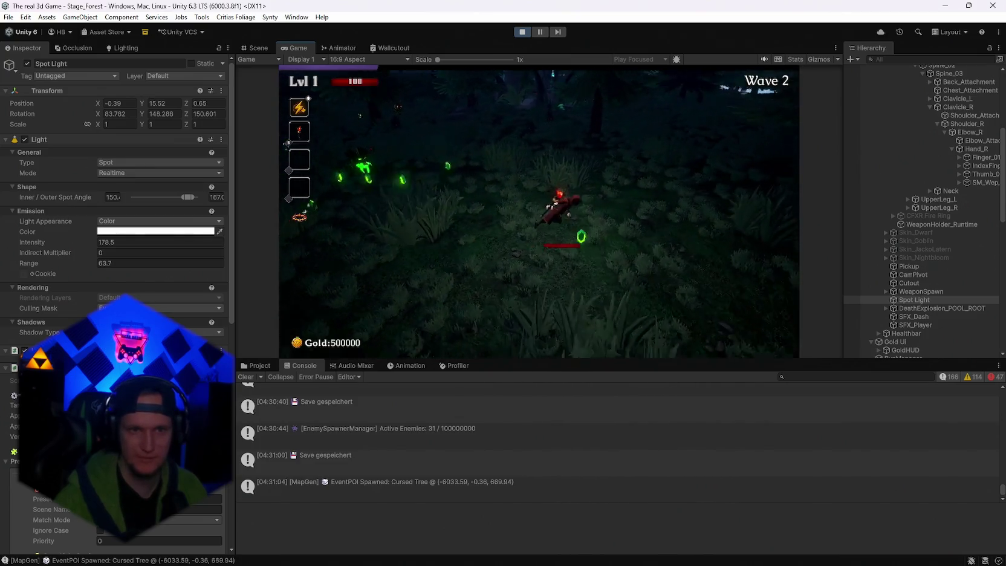
key(Escape)
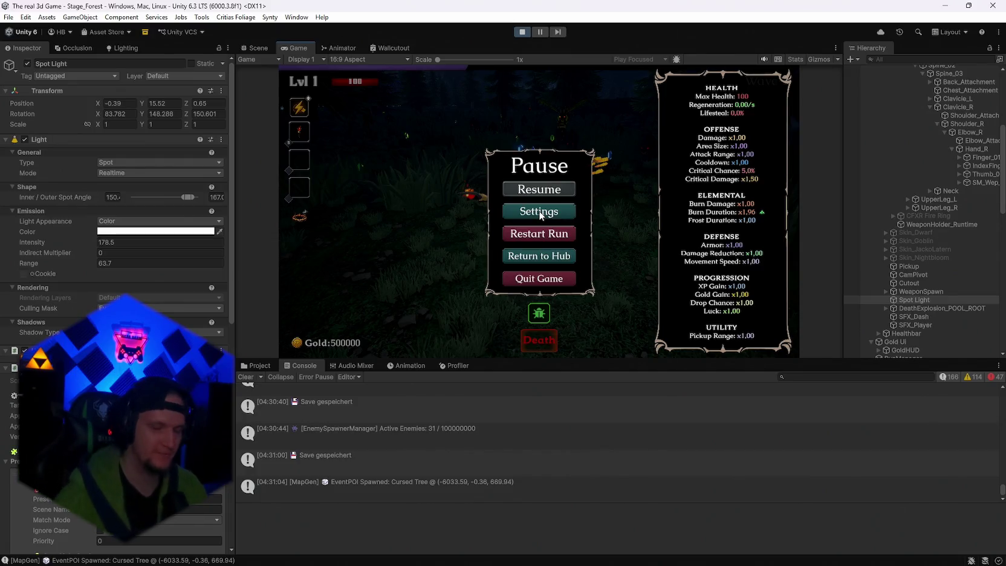
click(535, 185)
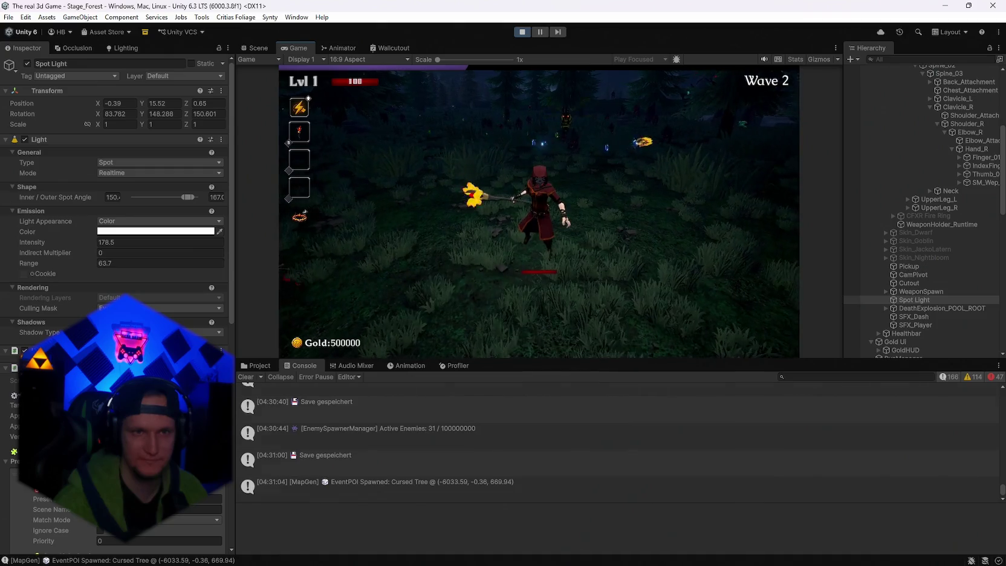
key(Escape)
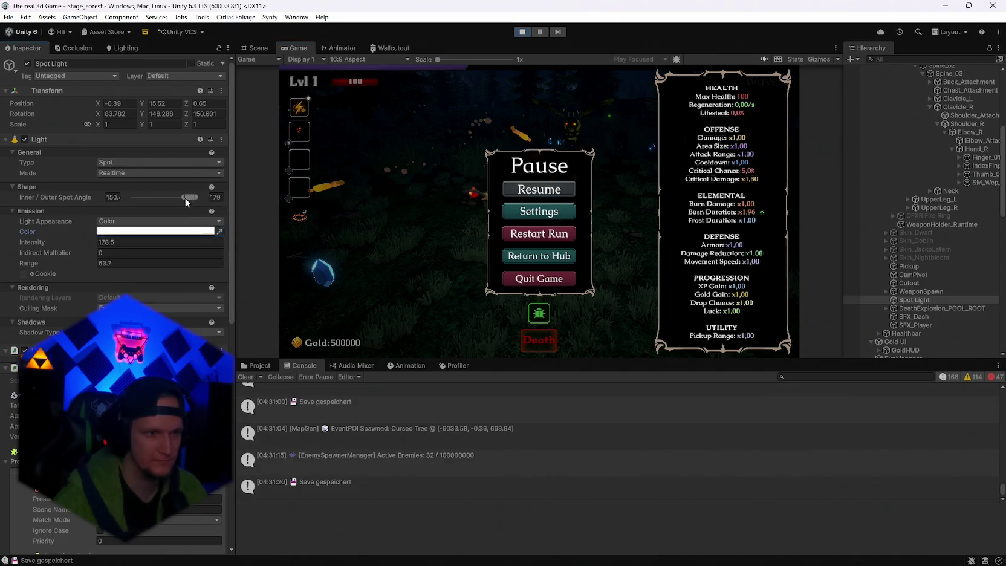
Resume the forest run, take the Soul Magnet upgrade at level up, and pause again at wave 3.
click(561, 194)
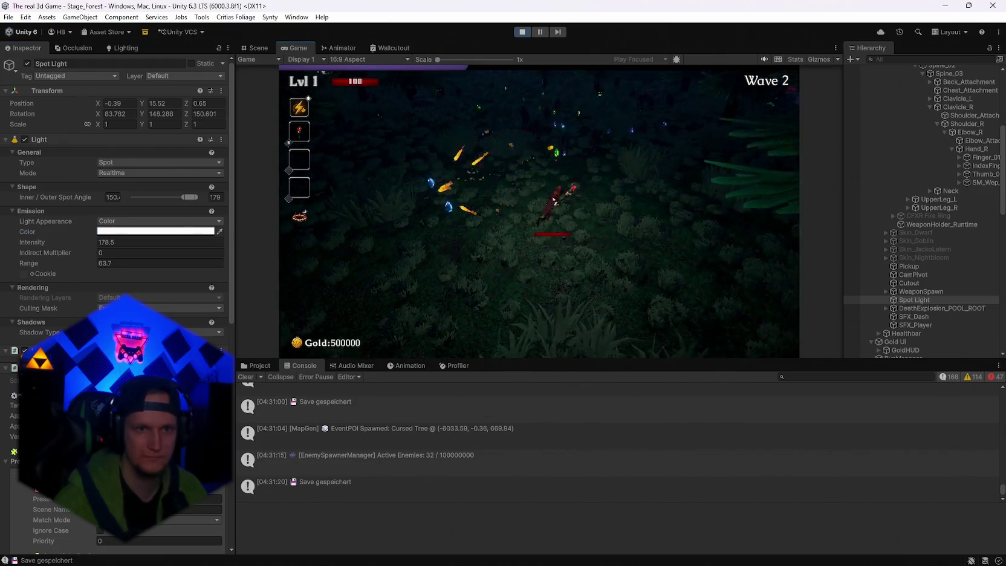
click(541, 210)
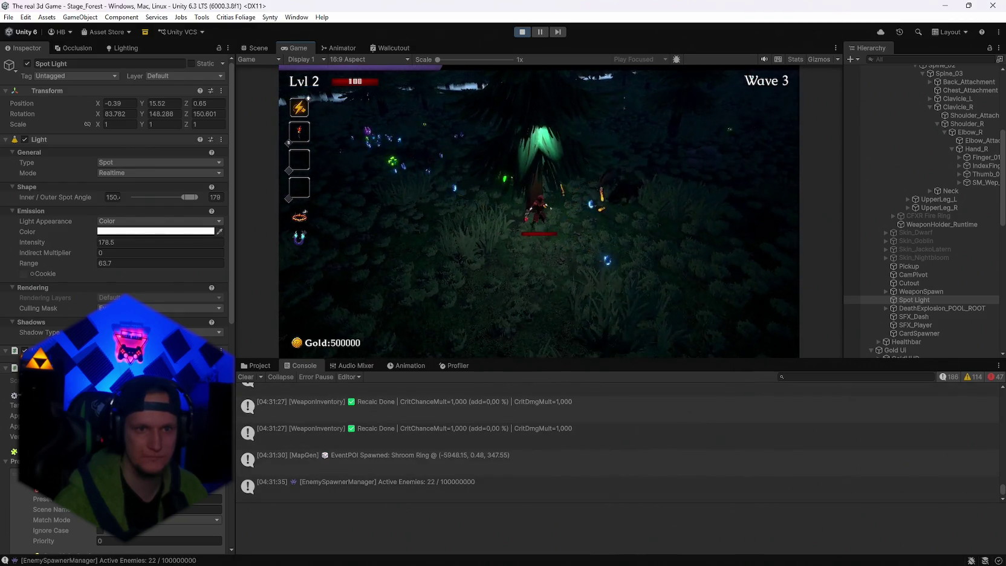
key(Escape)
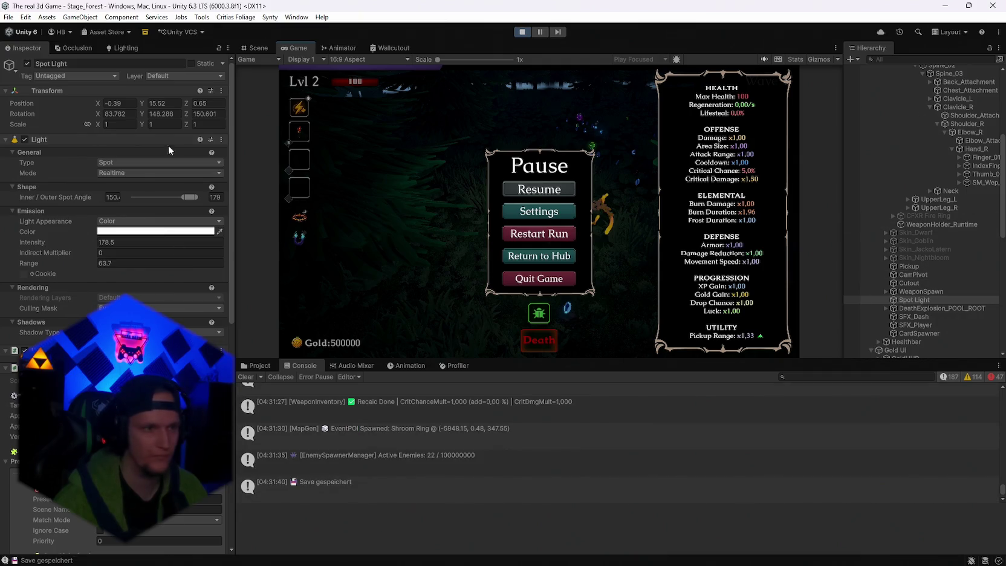
key(Escape)
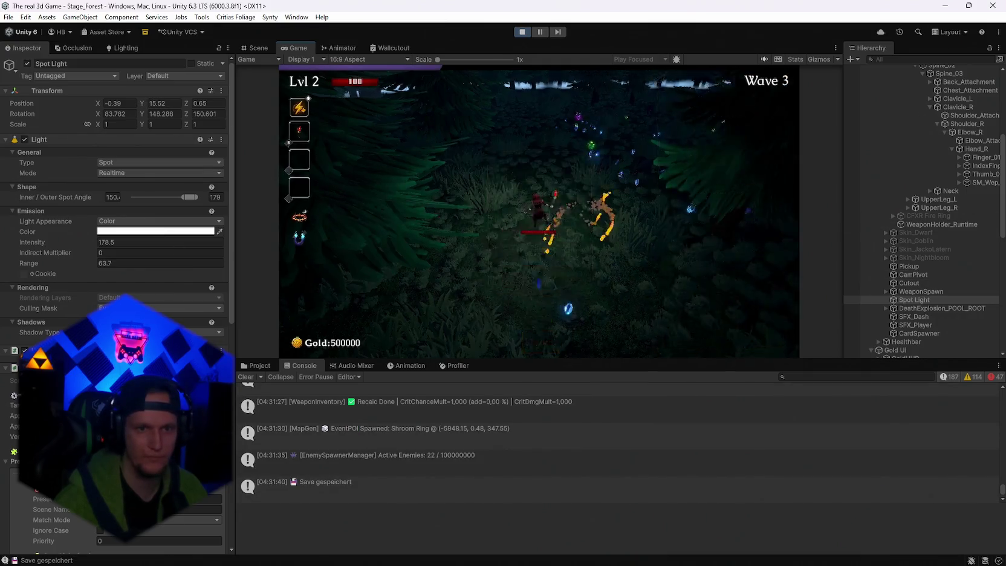
key(Escape)
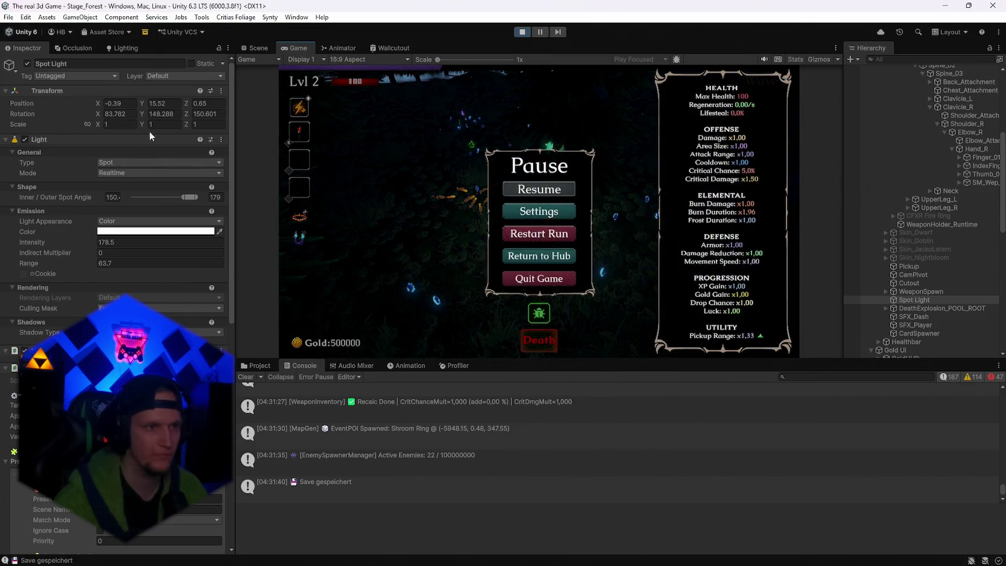
Raise the spot light and boost its intensity and range, then play on, picking Ice Blade.
drag(145, 106, 204, 106)
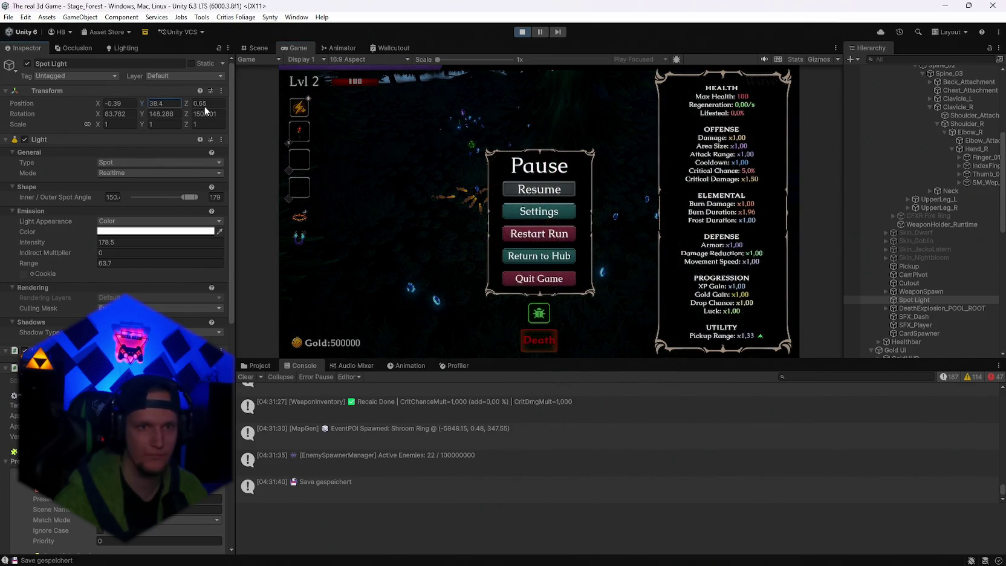
drag(92, 240, 317, 264)
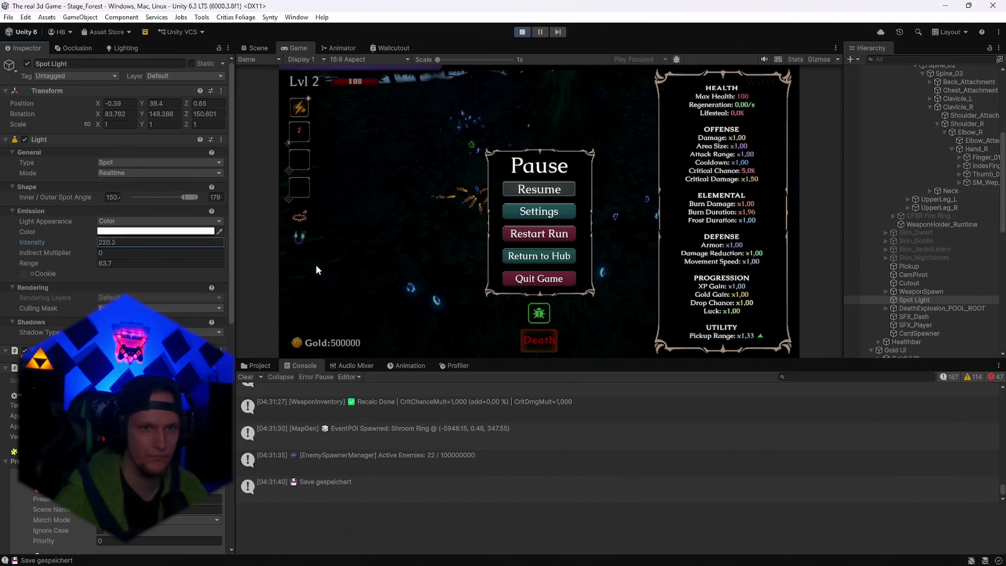
drag(85, 267, 571, 276)
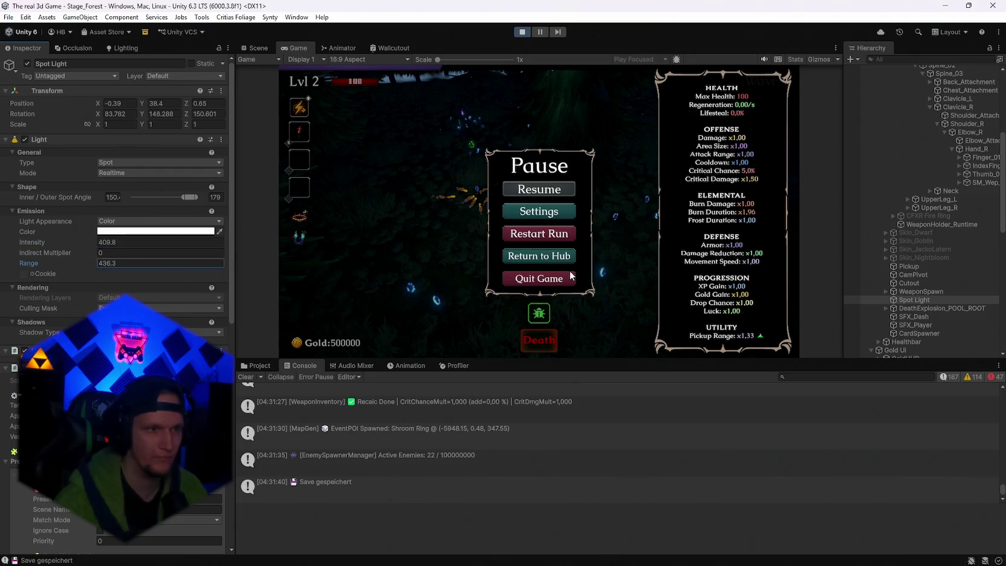
click(612, 183)
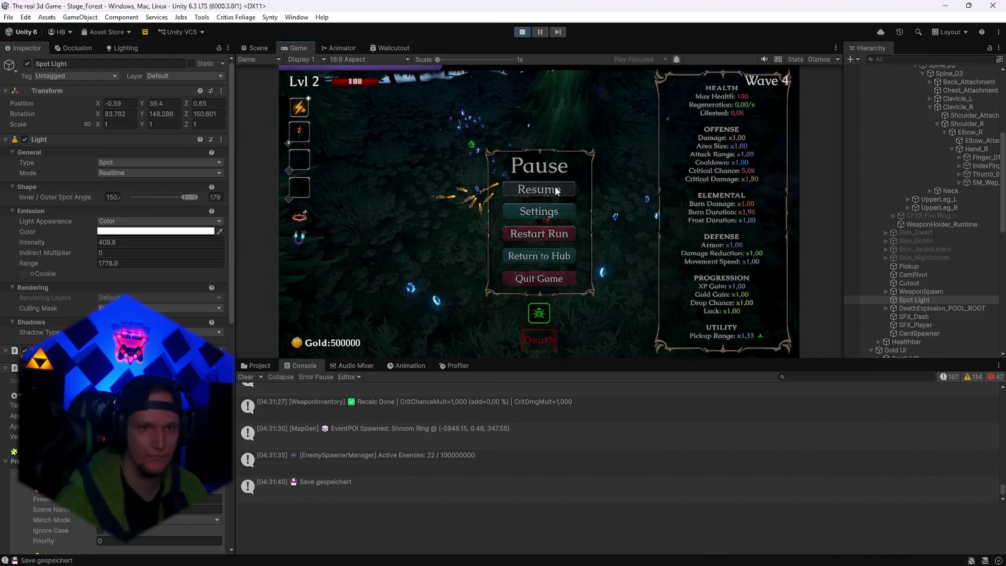
key(Escape)
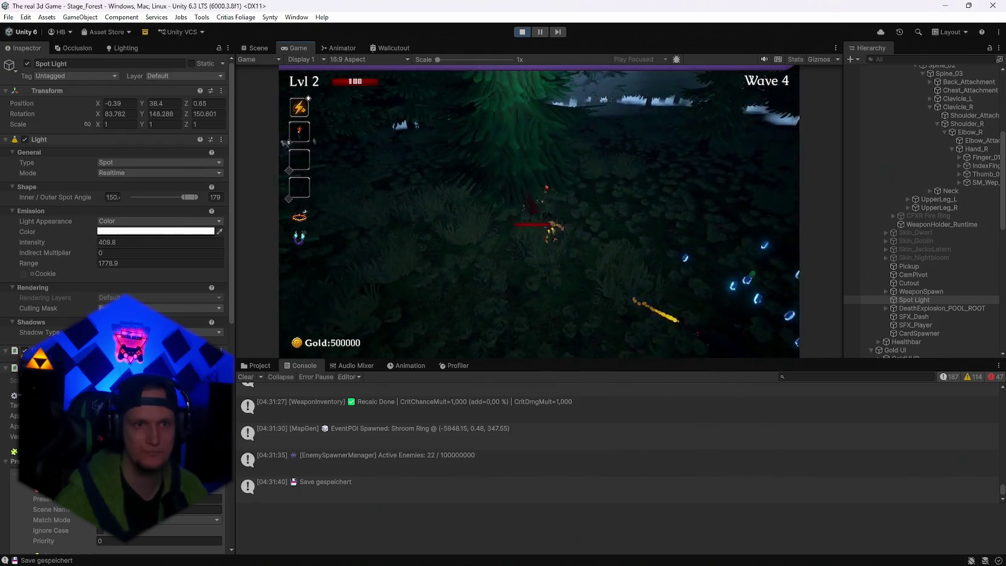
click(614, 220)
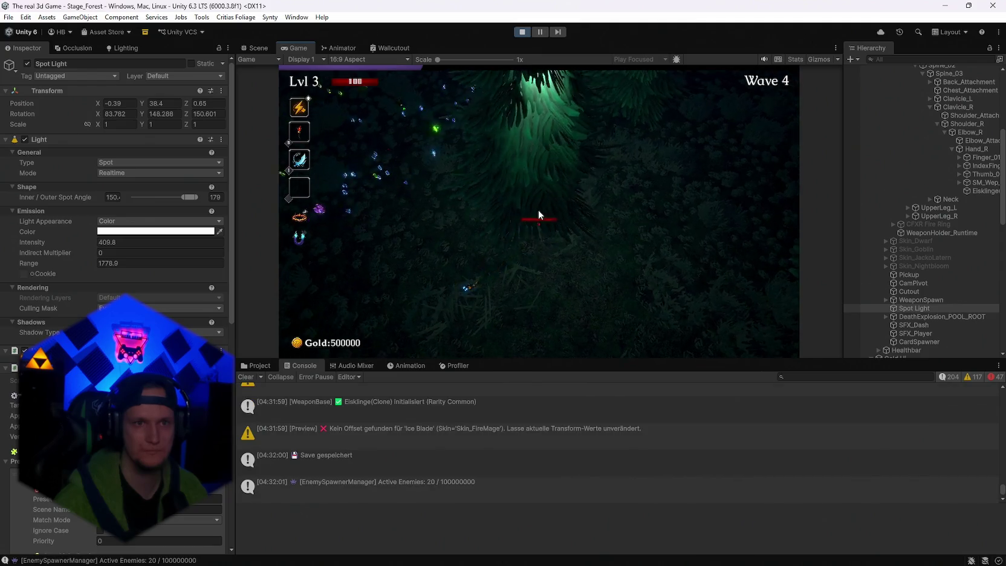
key(Escape)
Lift the spot light higher toward Y 49.4 and play-test the wider lighting.
drag(142, 101, 169, 107)
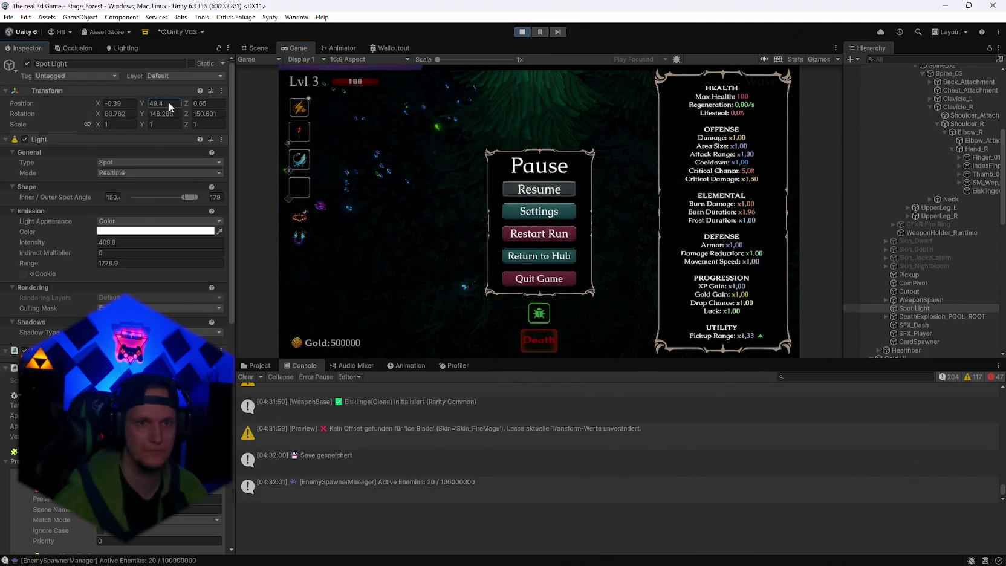
click(557, 190)
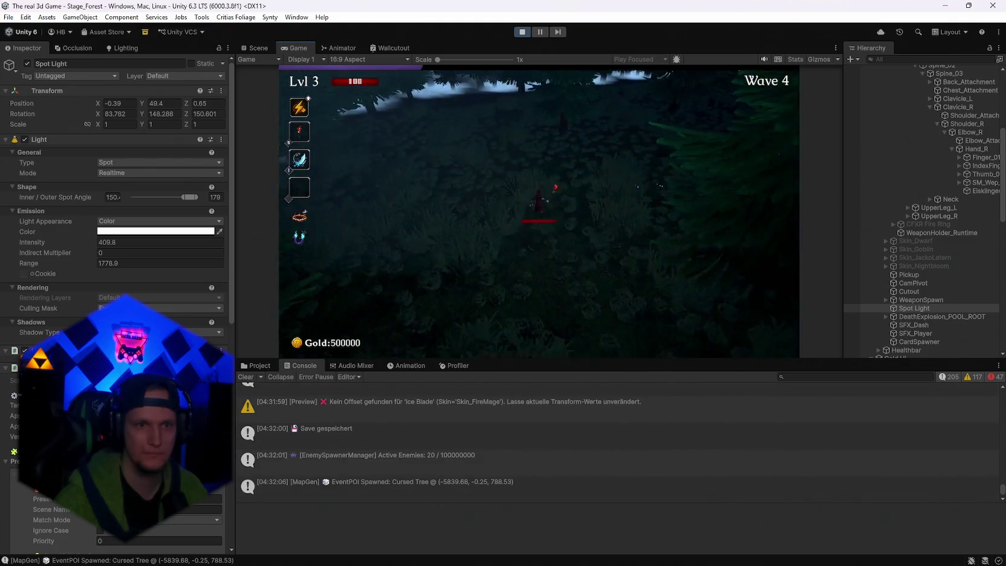
key(Escape)
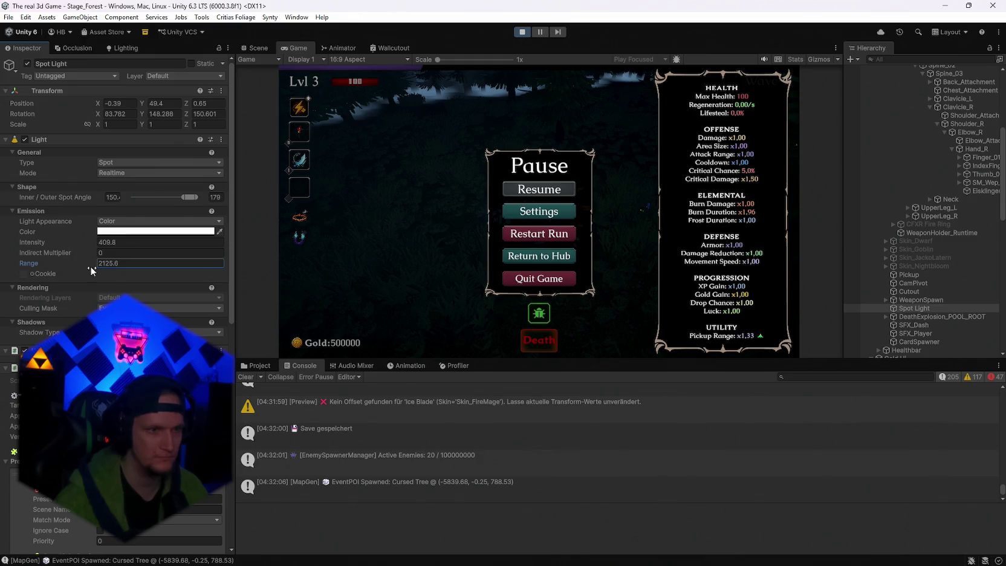
click(538, 189)
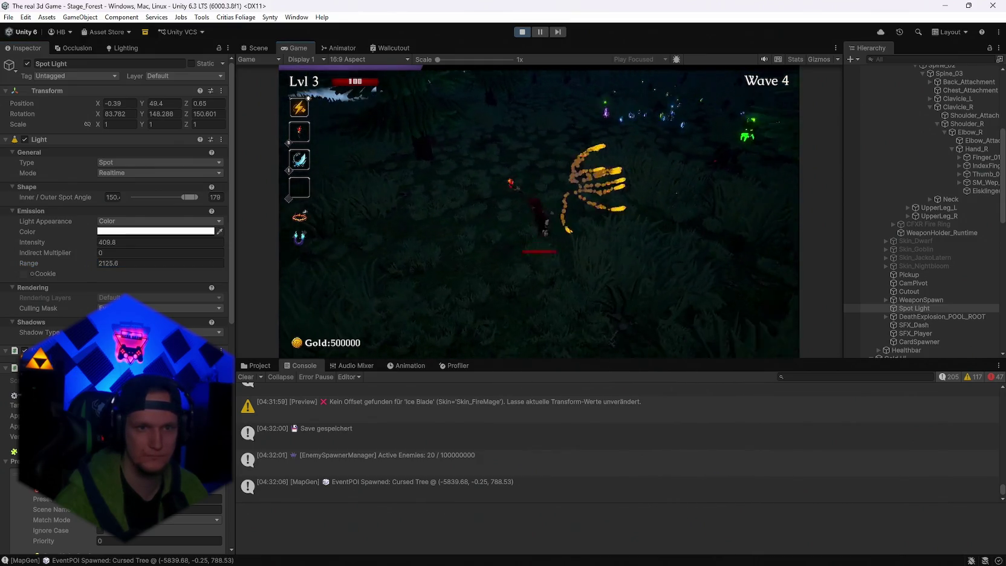
key(Escape)
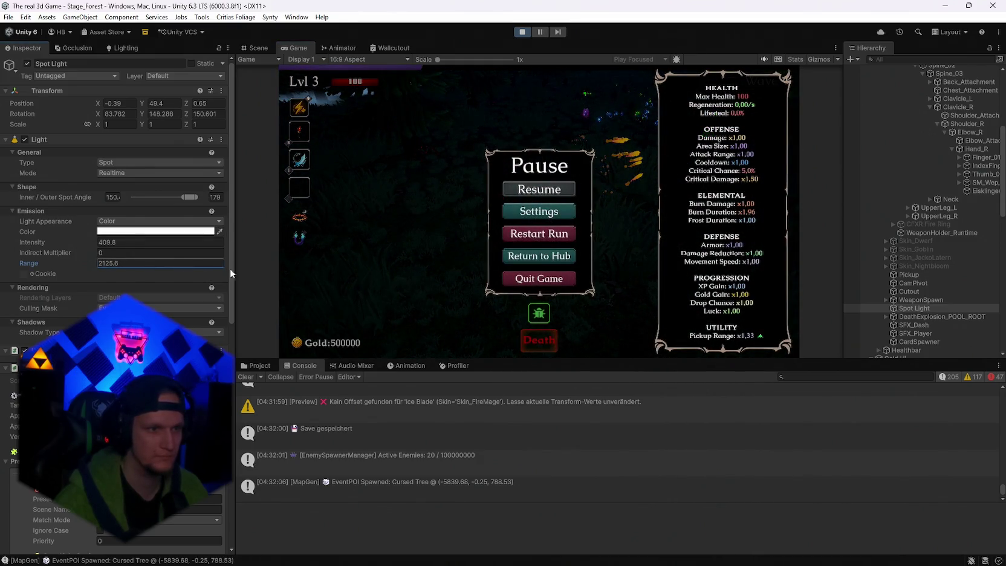
Compare spot light intensity 1000 against 100 during play, settling back on 1000.
text(30121000)
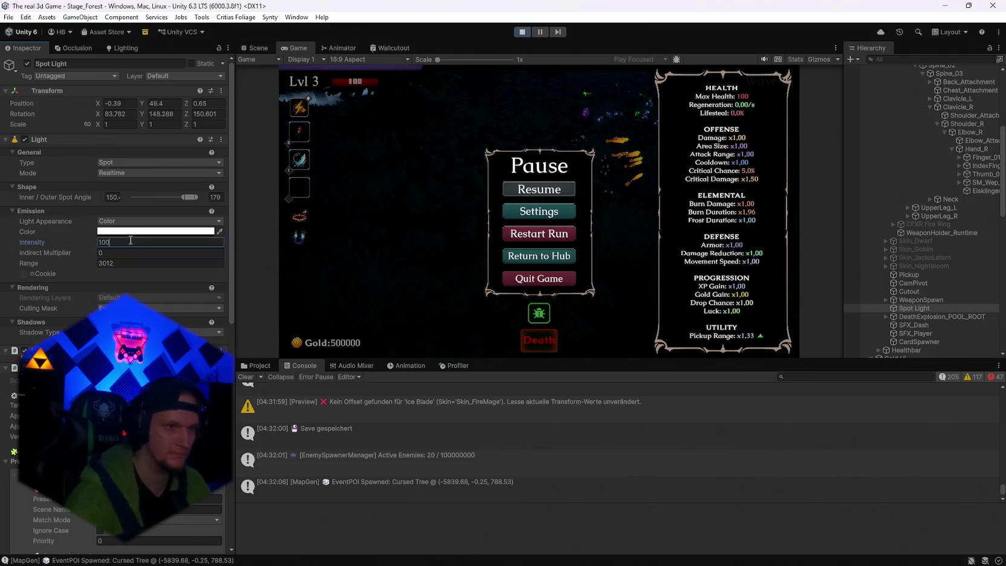
click(534, 191)
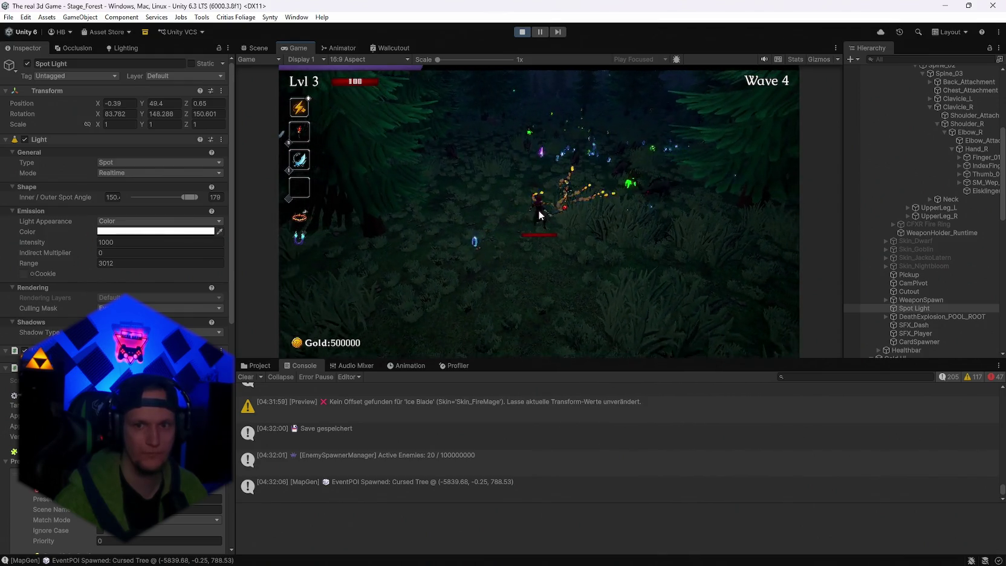
key(Escape)
key(Escape)
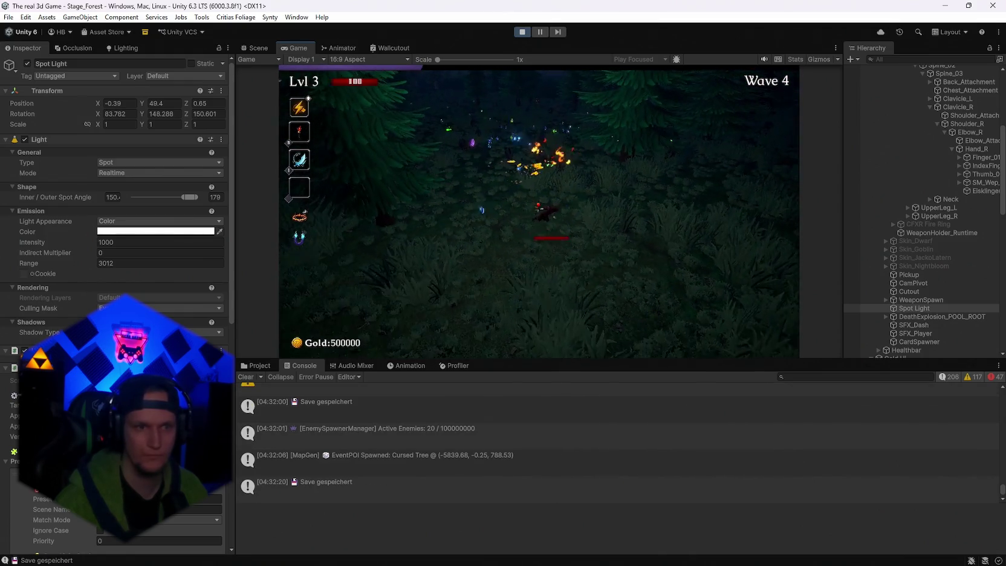
key(Escape)
key(BackSpace)
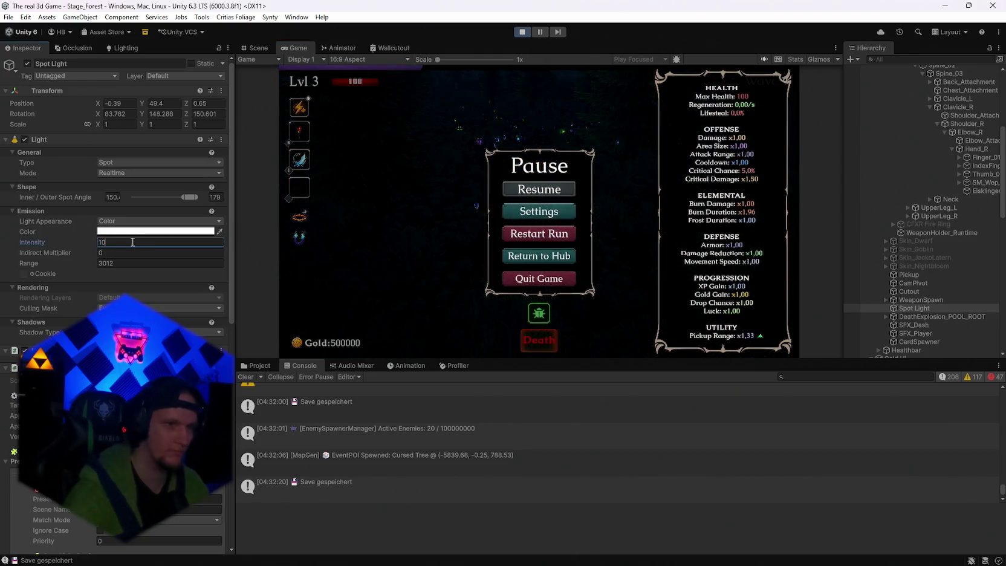
text(0)
click(533, 192)
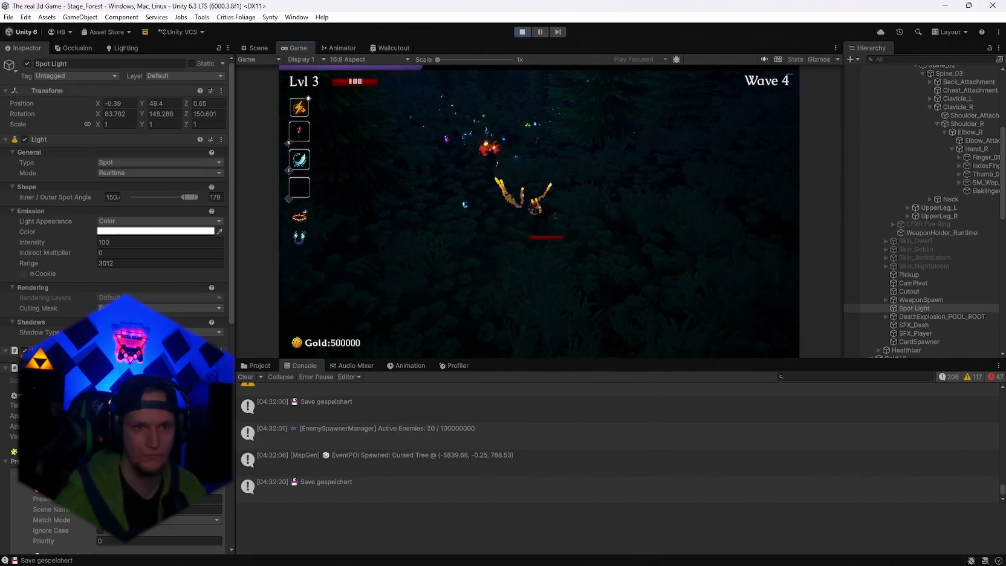
key(Escape)
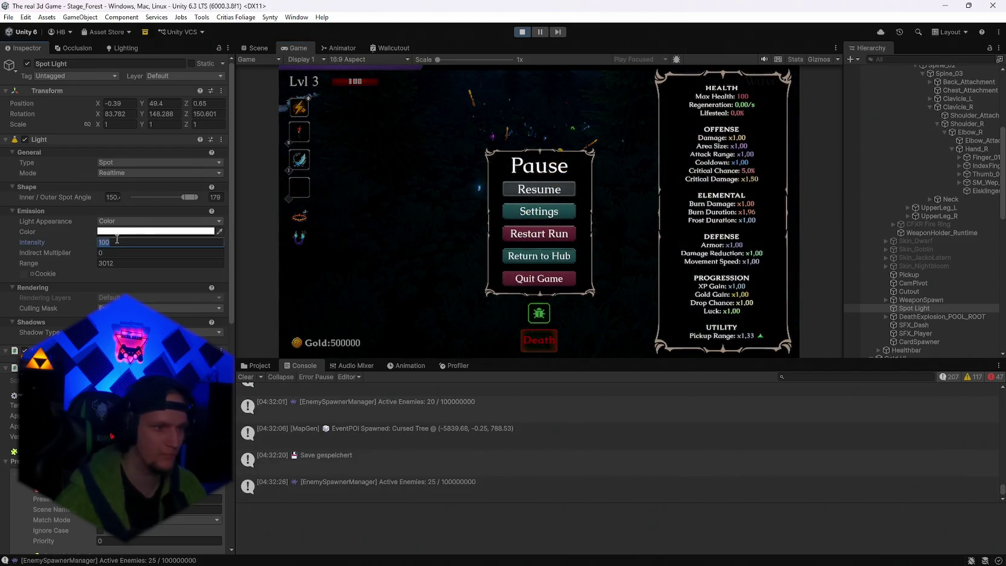
text(1000)
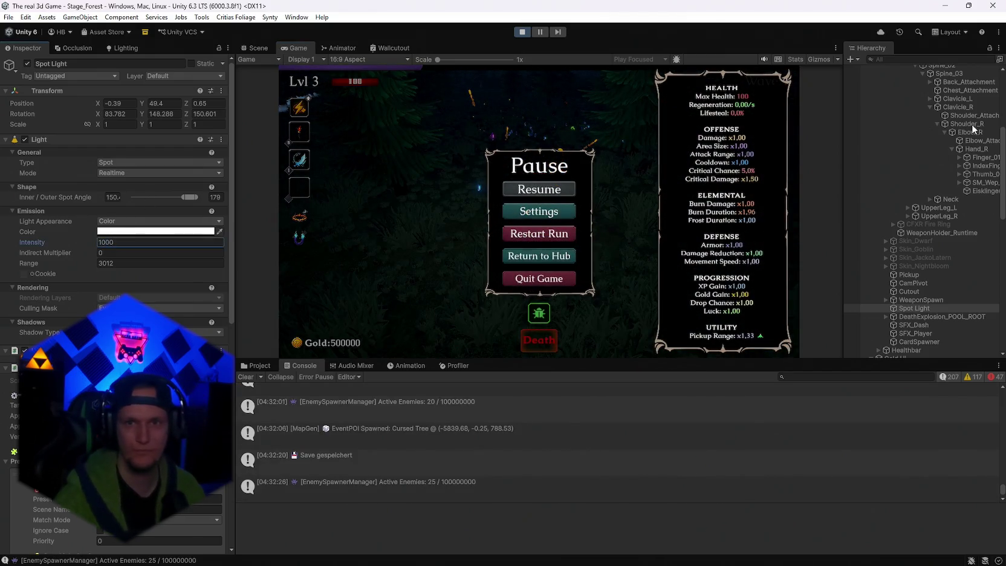
Collapse DontDestroyOnLoad in the hierarchy, glance at the Profiler, then show the Project assets.
scroll(949, 136, up, 5)
click(866, 78)
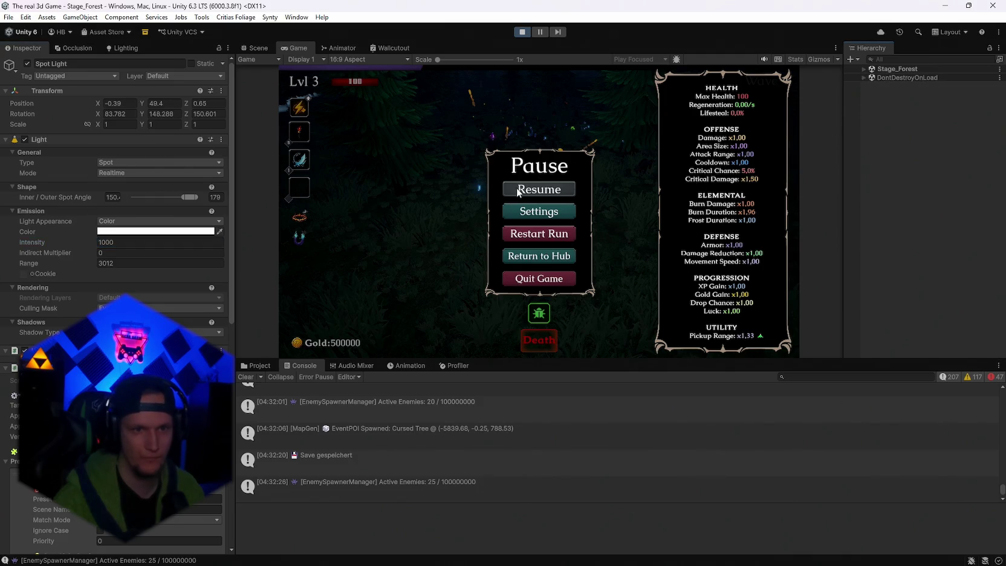
click(517, 191)
key(Escape)
click(454, 365)
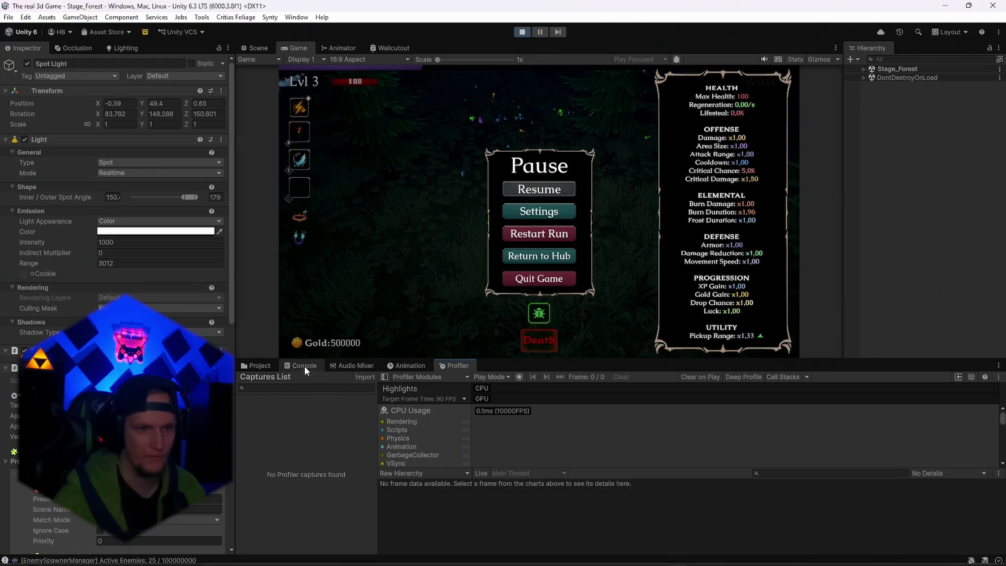
click(275, 365)
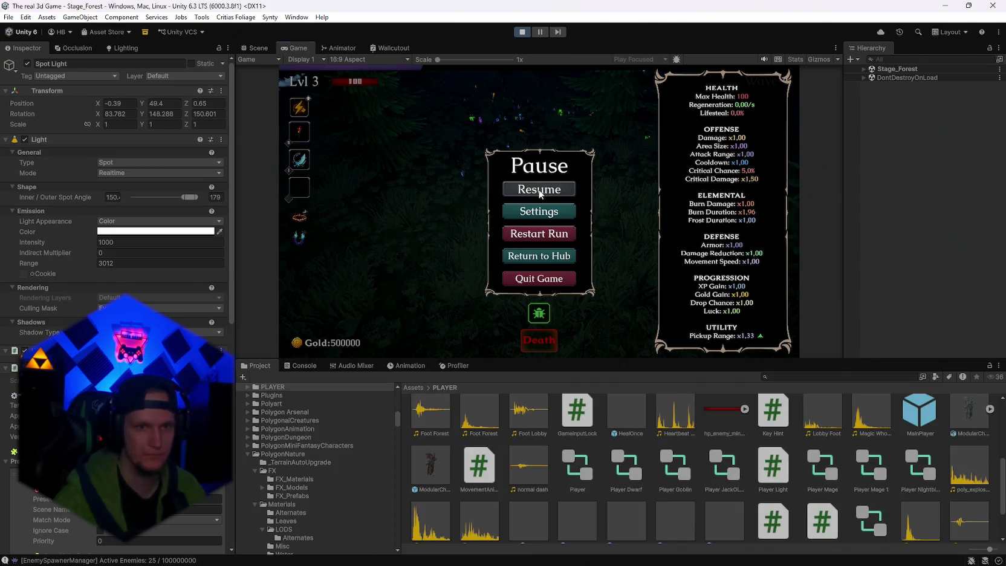
click(540, 190)
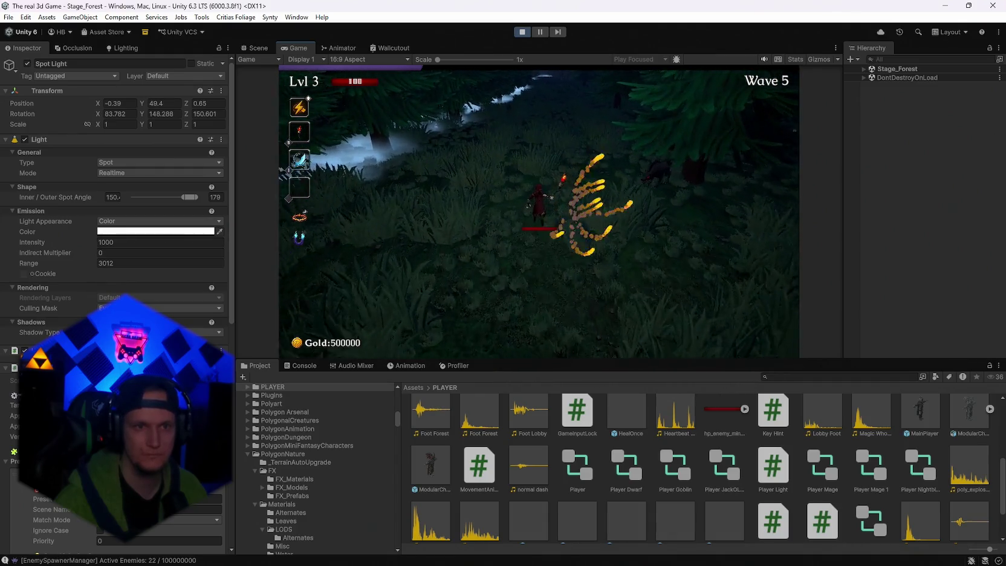
key(Escape)
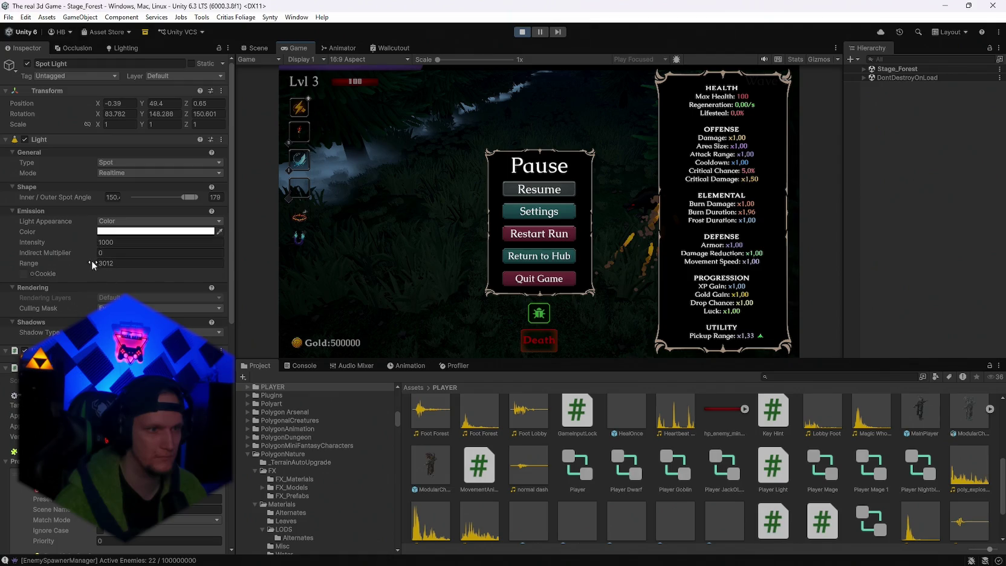
Set the spot light intensity to 800 and play on, pausing at wave 6.
click(116, 242)
text(800)
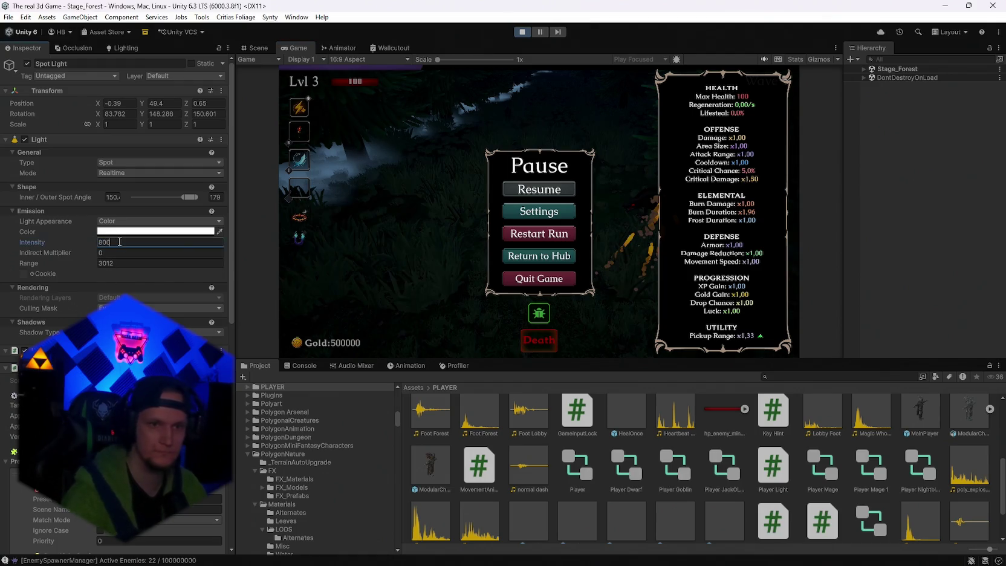
click(523, 223)
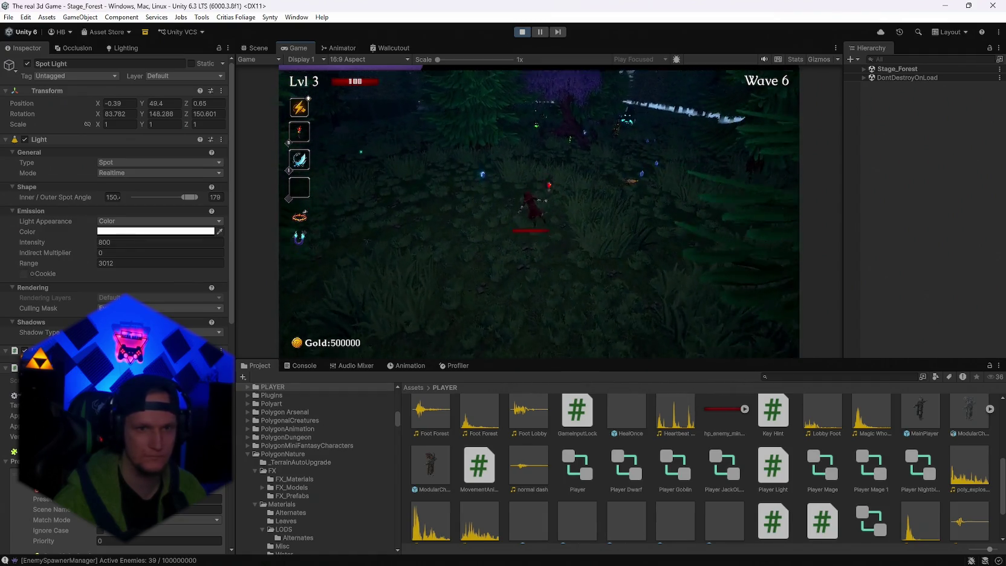
key(Escape)
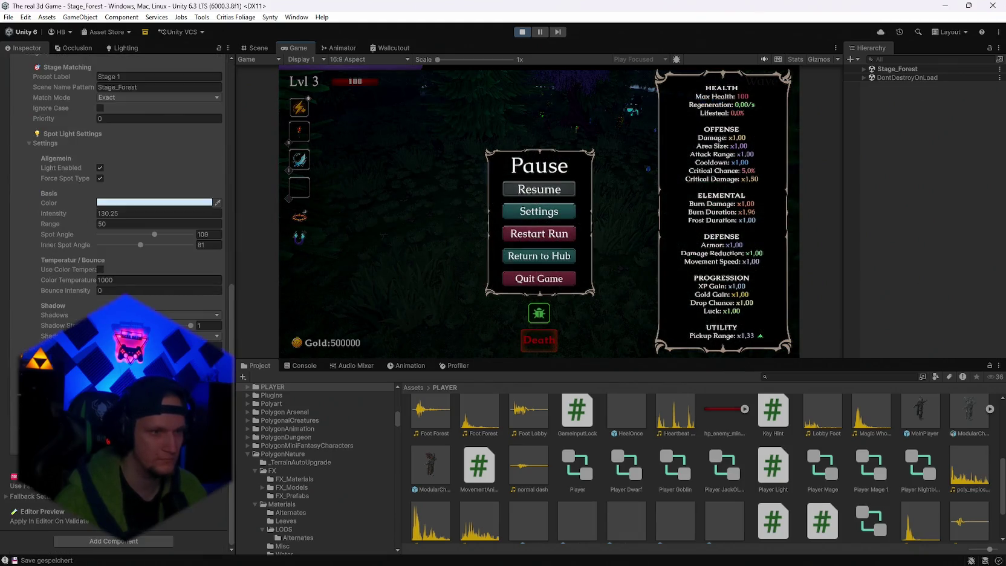
Set the spot light's Culling Mask to Nothing and resume play to see the effect.
scroll(143, 295, up, 4)
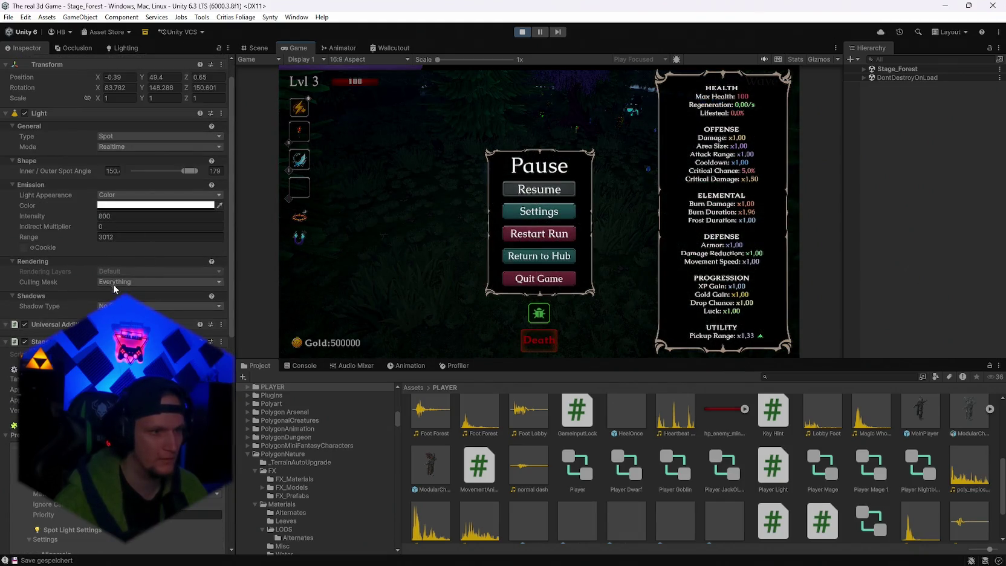
click(114, 282)
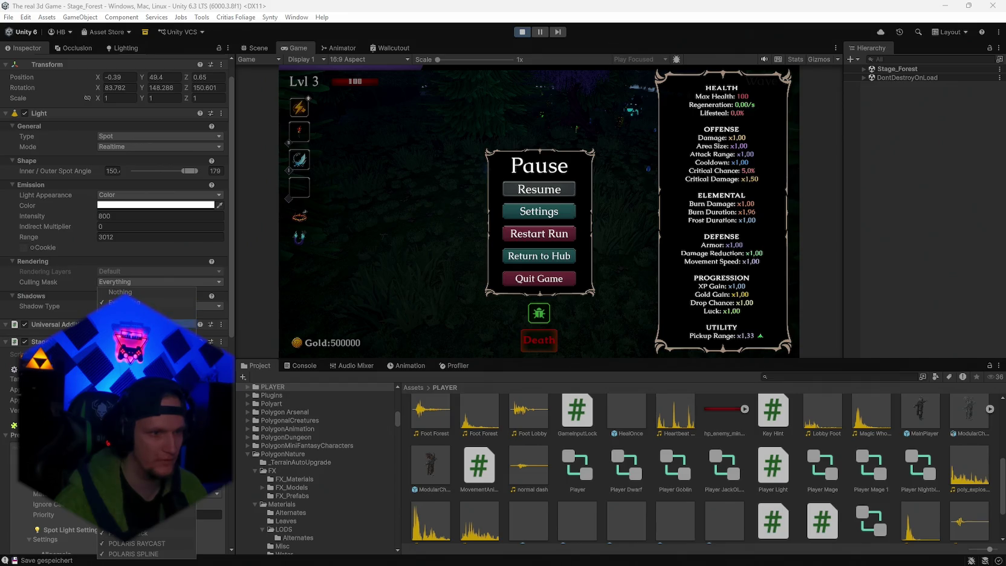
click(121, 292)
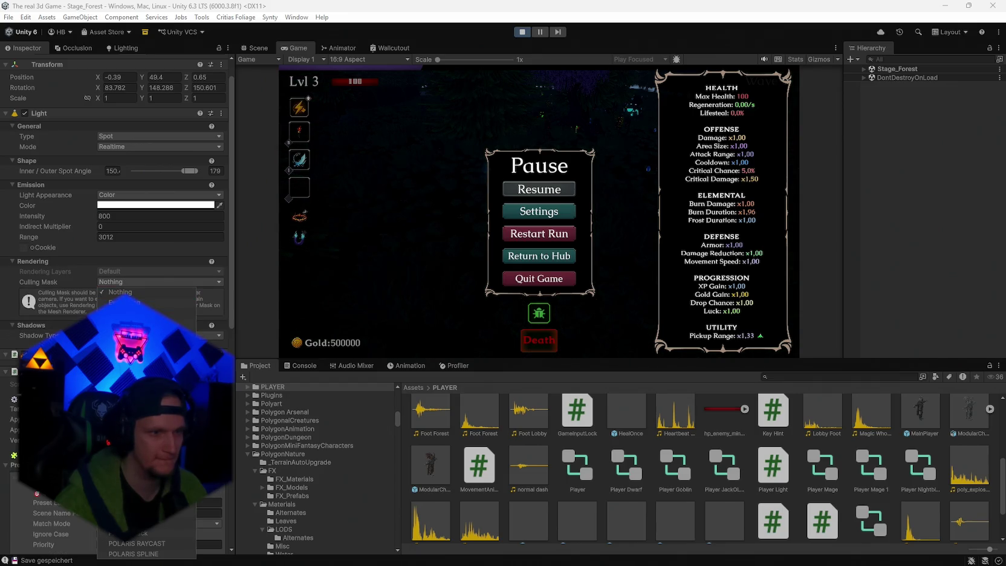
click(534, 190)
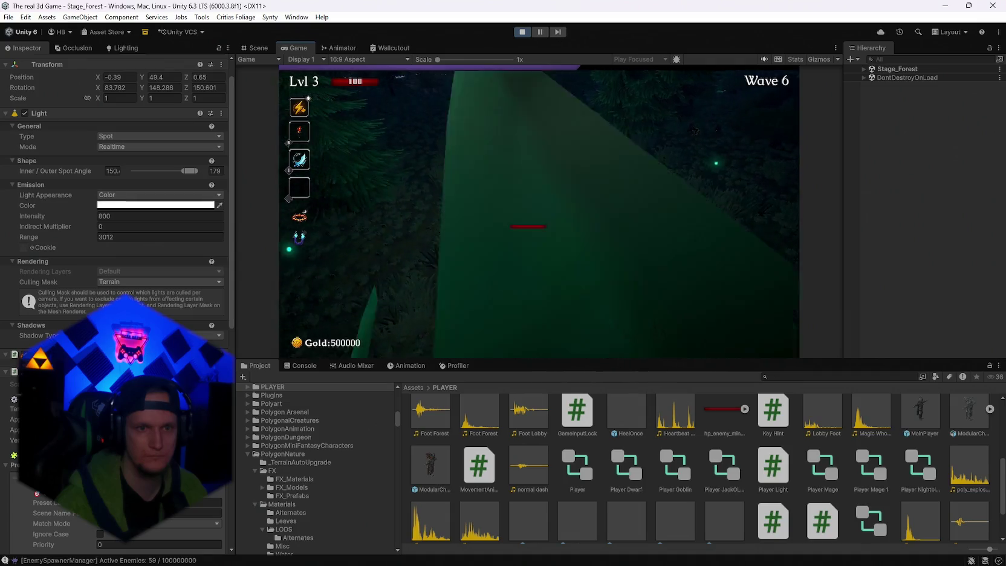
Play a little longer, pause the run, and bring up the Profiler.
key(Escape)
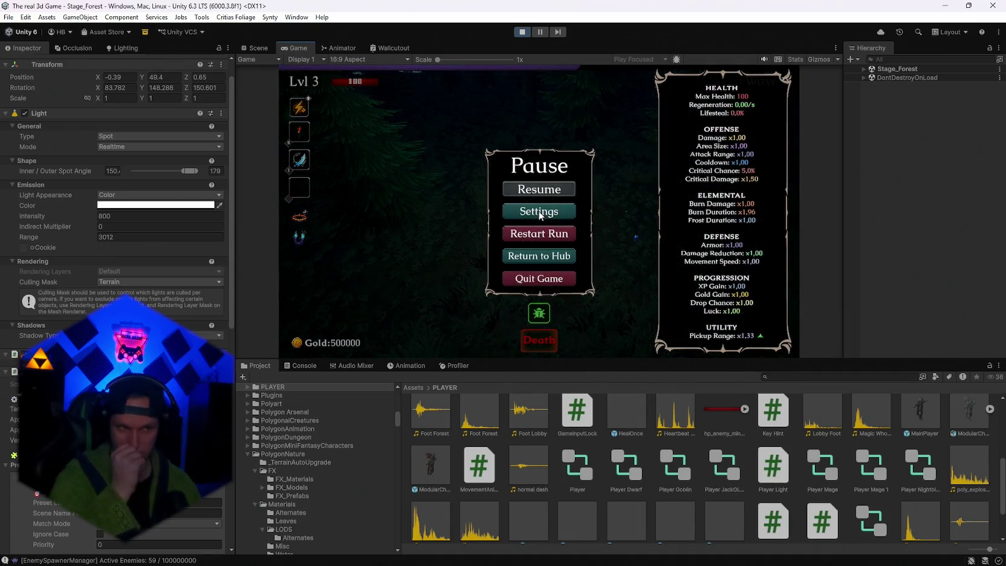
key(Escape)
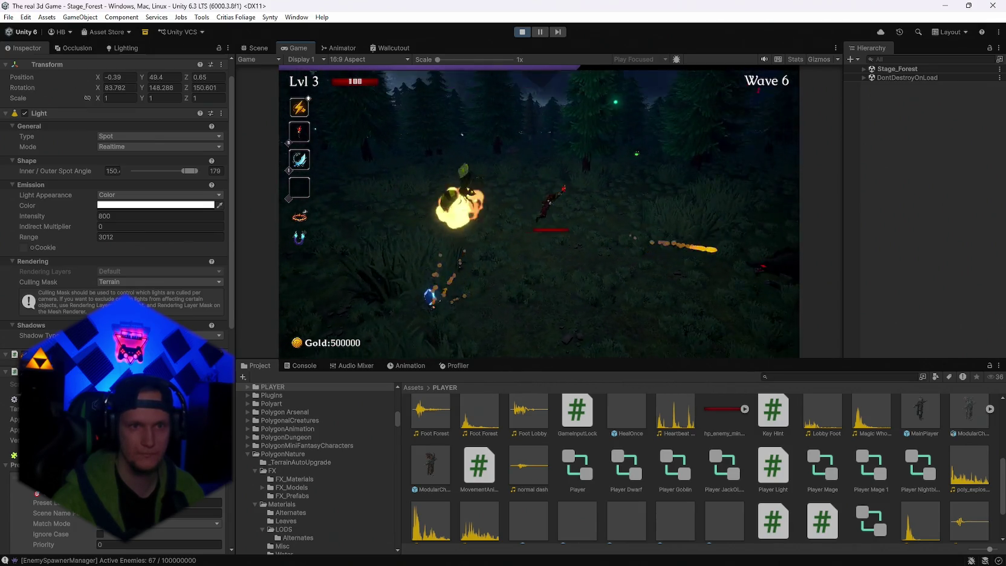
key(Escape)
click(459, 364)
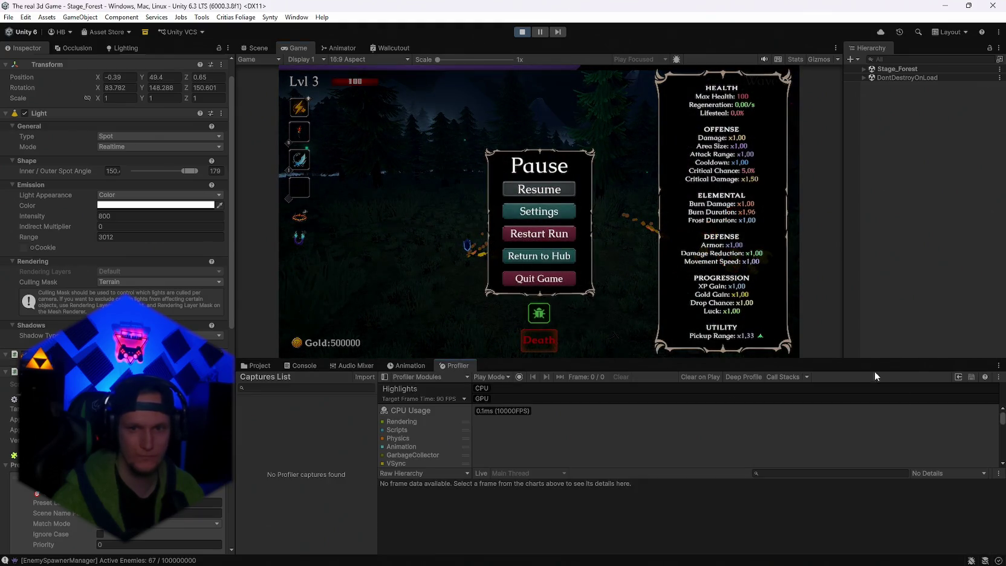
Record profiler frames while the forest run plays, then pause both the game and the editor.
click(519, 377)
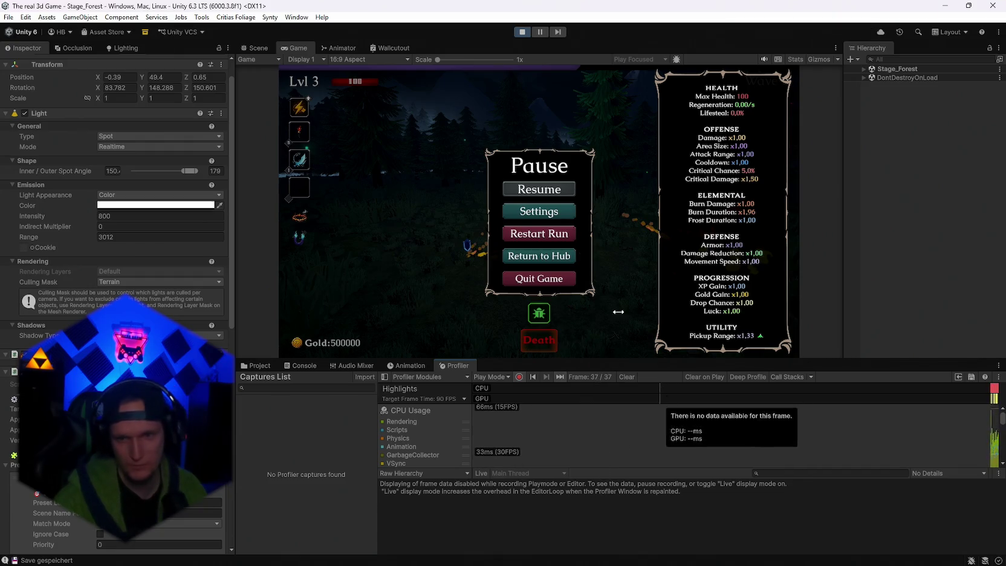
click(548, 190)
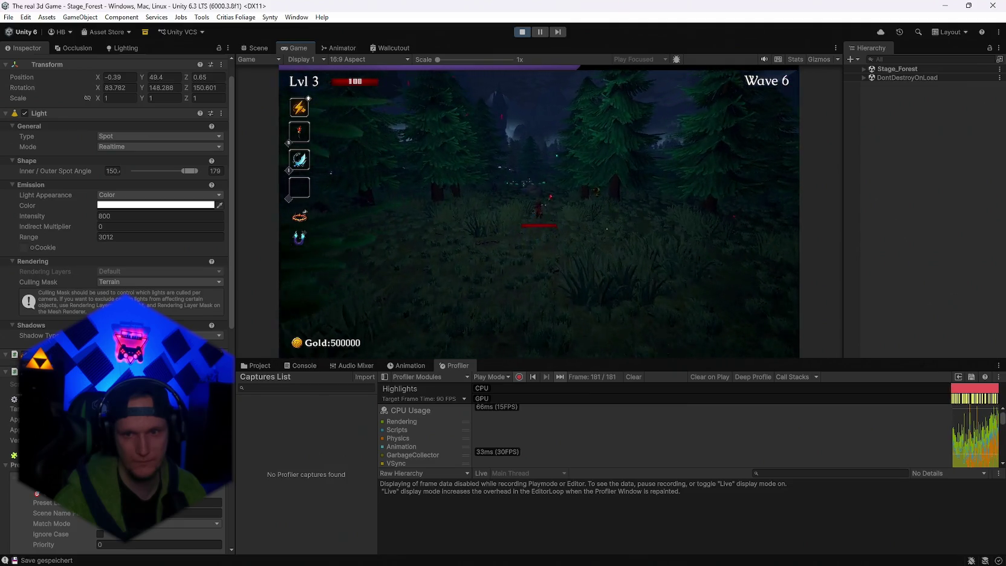
key(Escape)
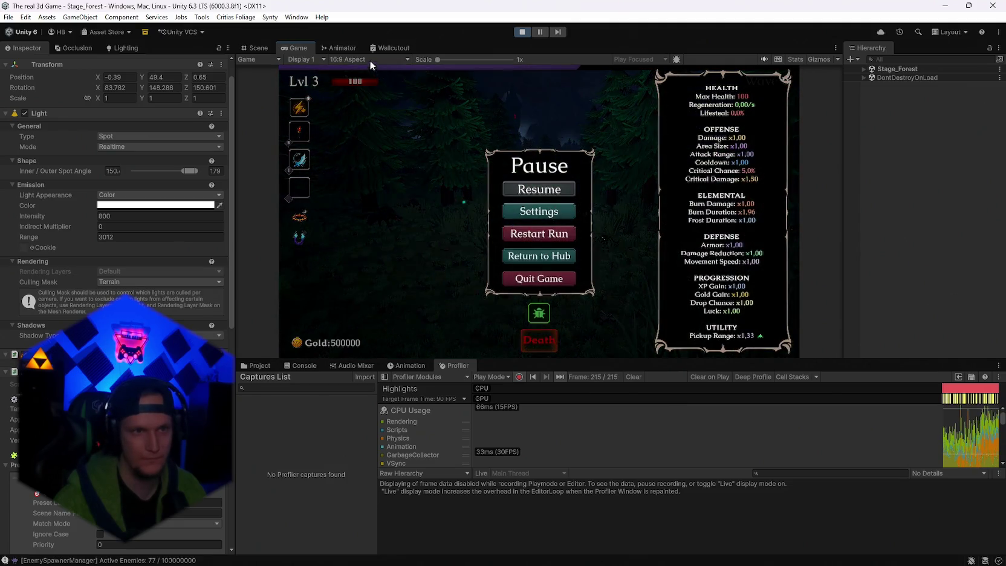
mouse_move(880, 392)
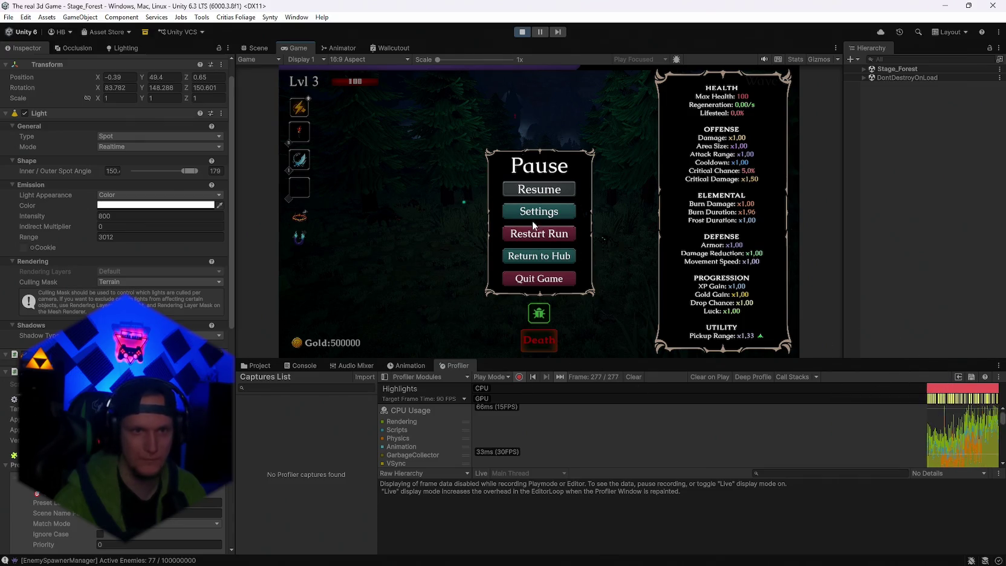
click(540, 32)
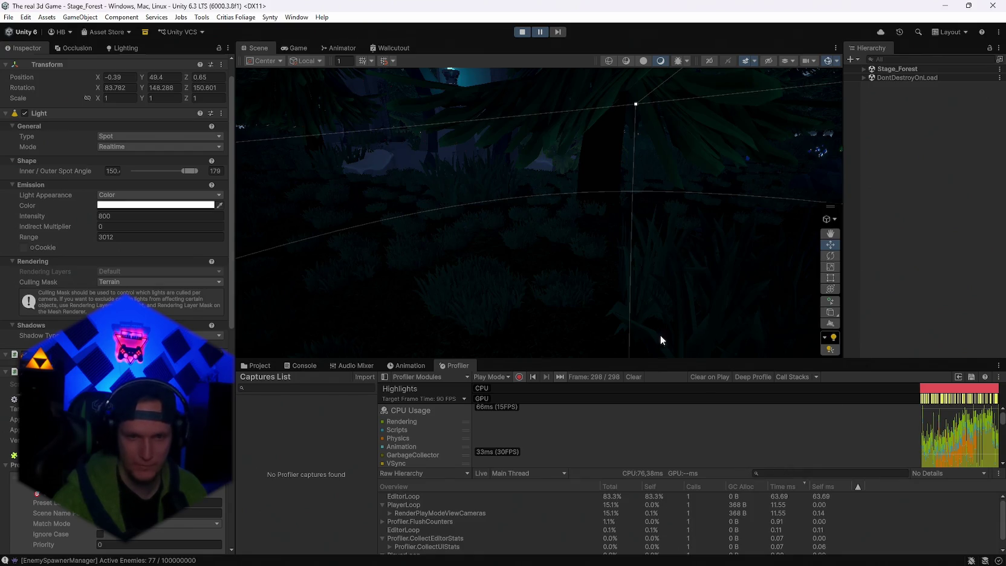
Enlarge the Profiler, select frame 135, and toggle the Physics and Others chart categories.
drag(662, 358, 677, 225)
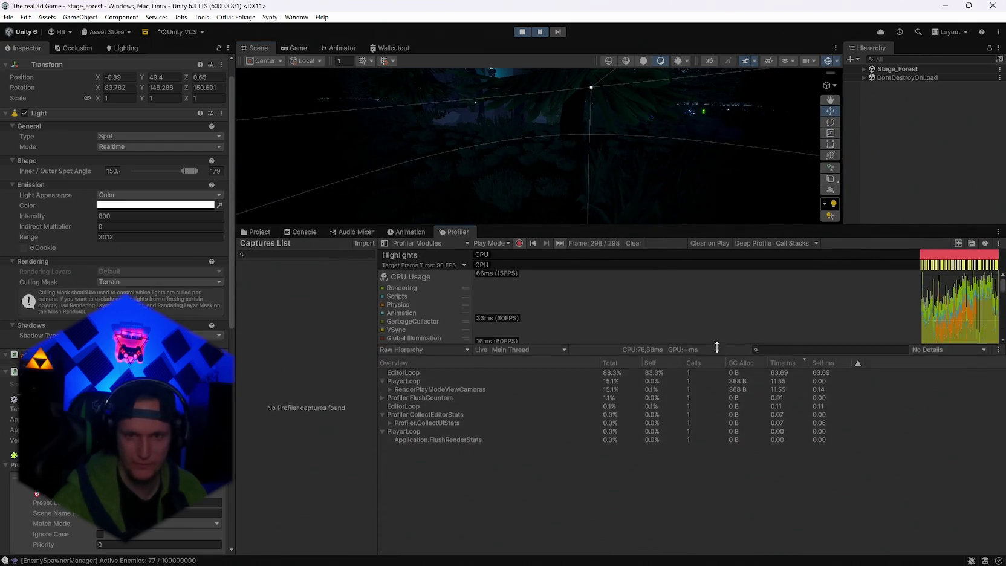
click(954, 327)
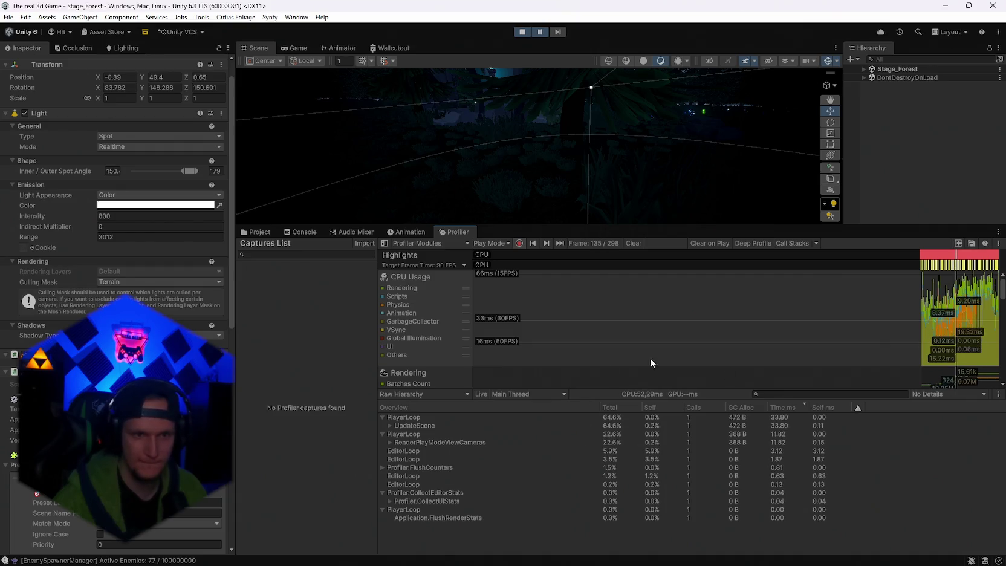
click(394, 305)
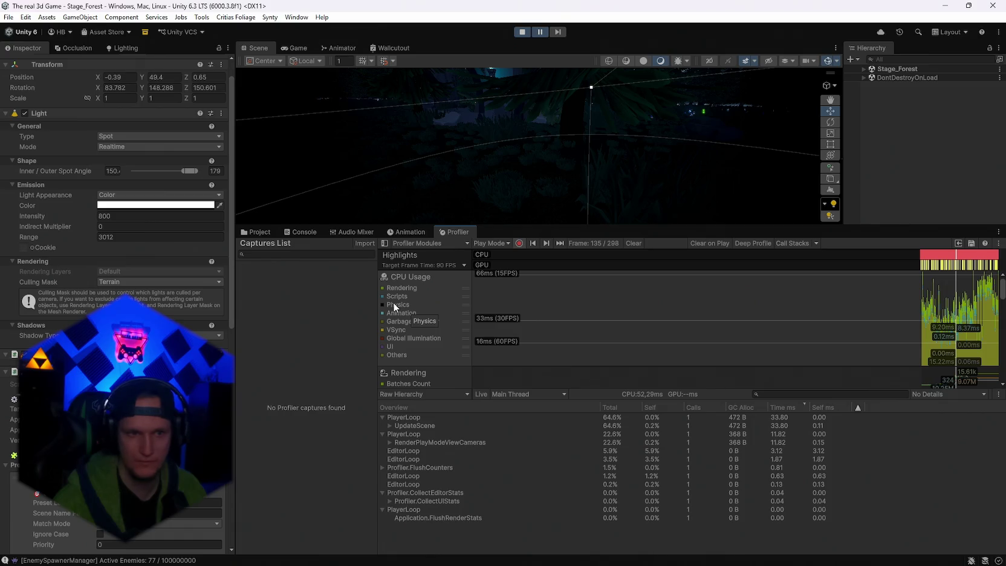
click(393, 354)
click(393, 354)
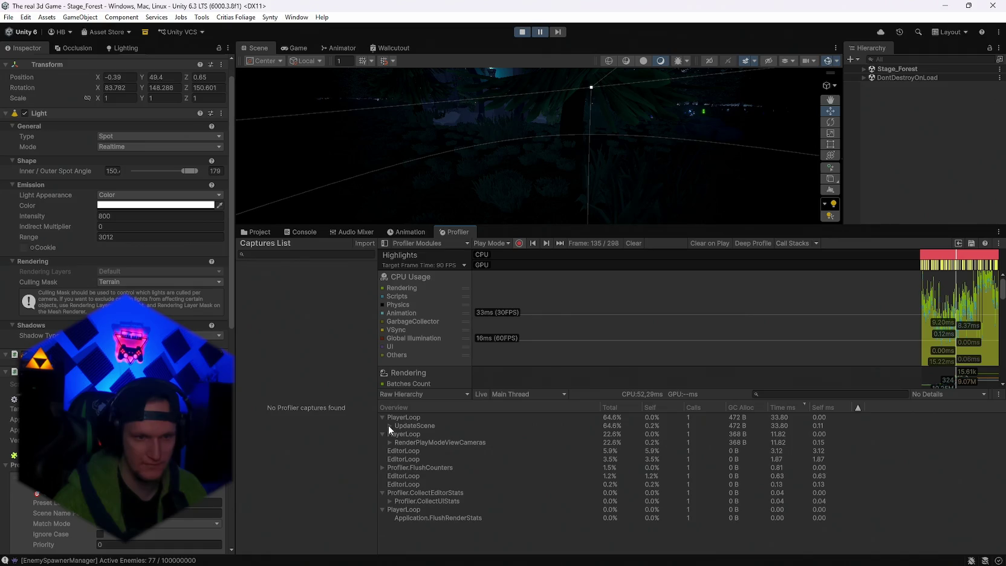
click(387, 305)
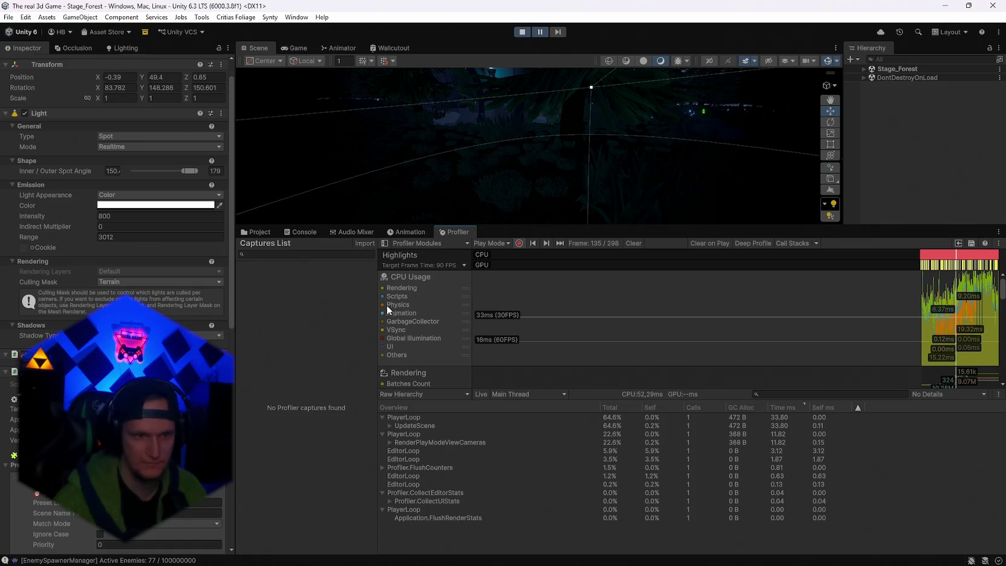
Expand UpdateScene down through PxScene.simulate and select PhysX.PxsContext.contactManagerDiscreteUpdate.
click(388, 426)
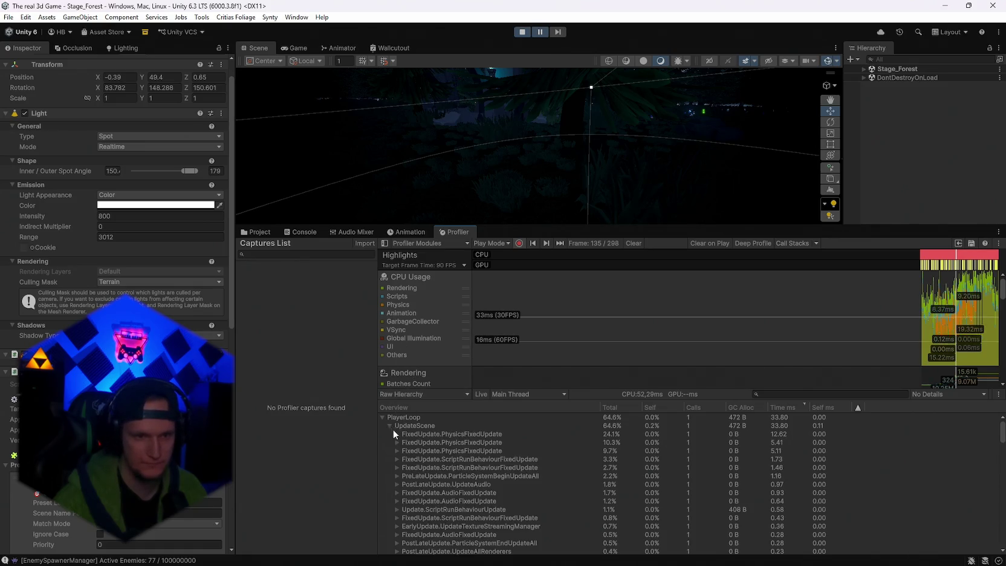
click(397, 434)
click(405, 443)
click(412, 451)
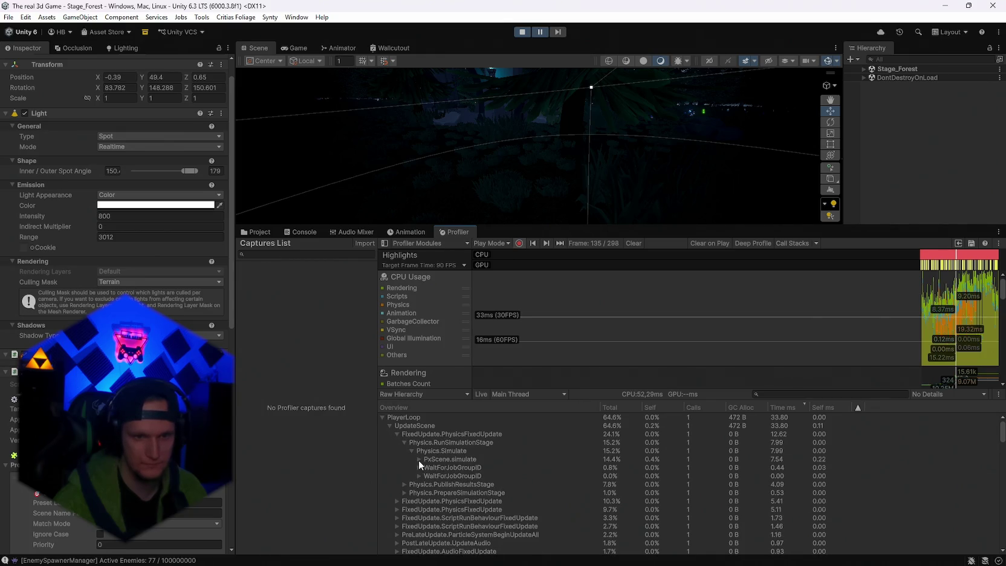
click(418, 460)
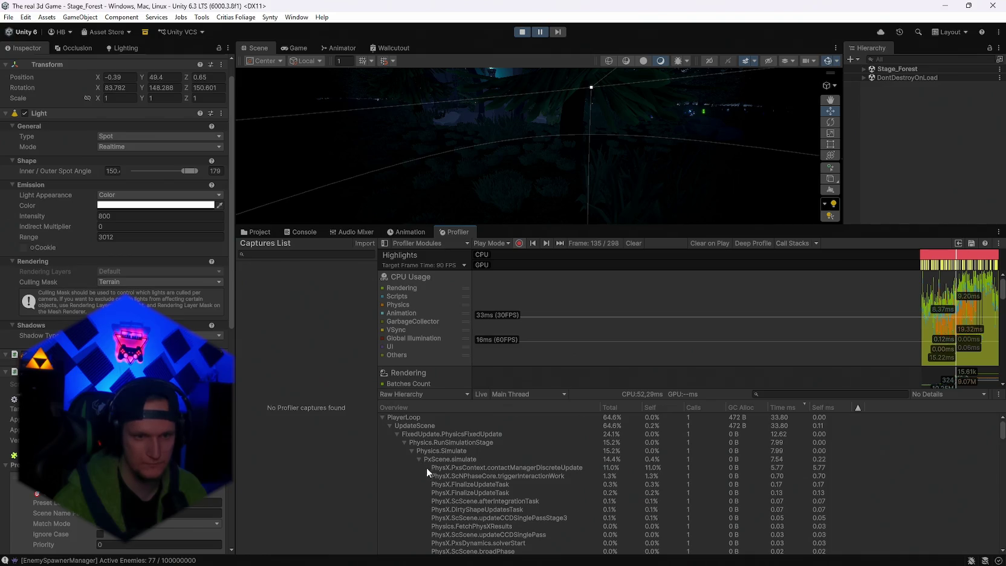
click(453, 470)
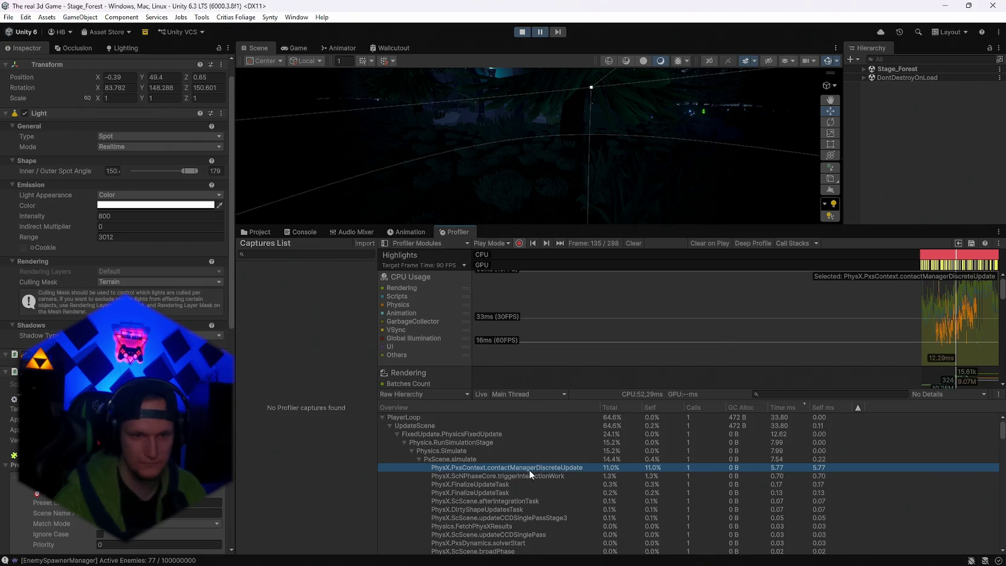
Take a snipping screenshot of the profiler call hierarchy.
key(super+shift+s)
drag(374, 402, 717, 499)
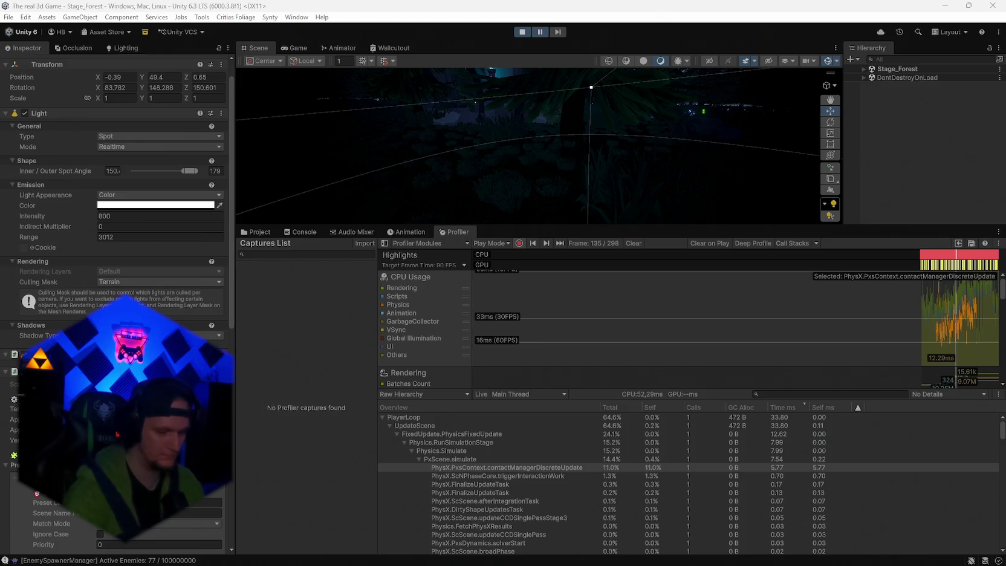
scroll(541, 425, down, 5)
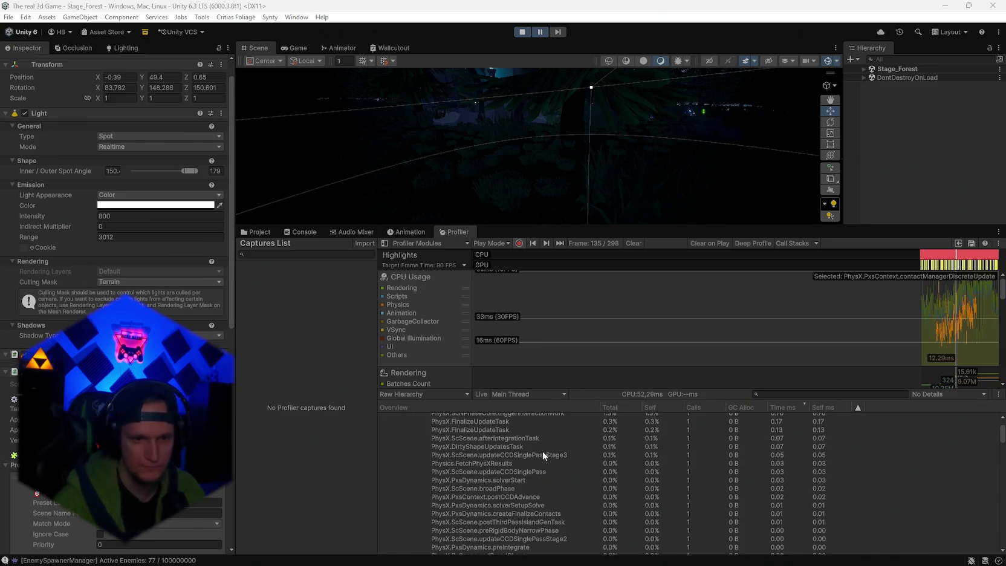
scroll(461, 452, up, 5)
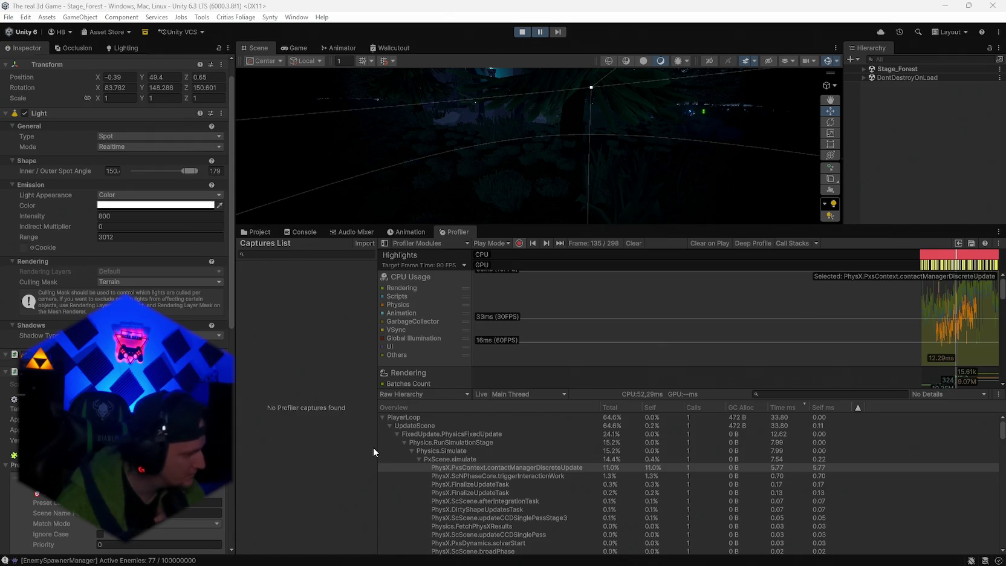
Collapse Physics.Simulate and scroll through the rest of the UpdateScene breakdown.
click(412, 450)
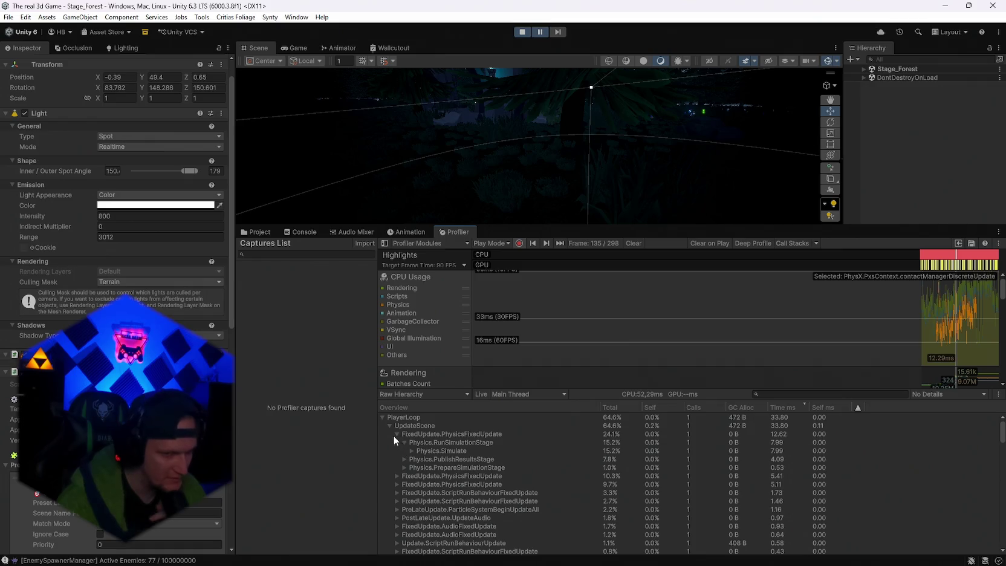
scroll(403, 441, down, 10)
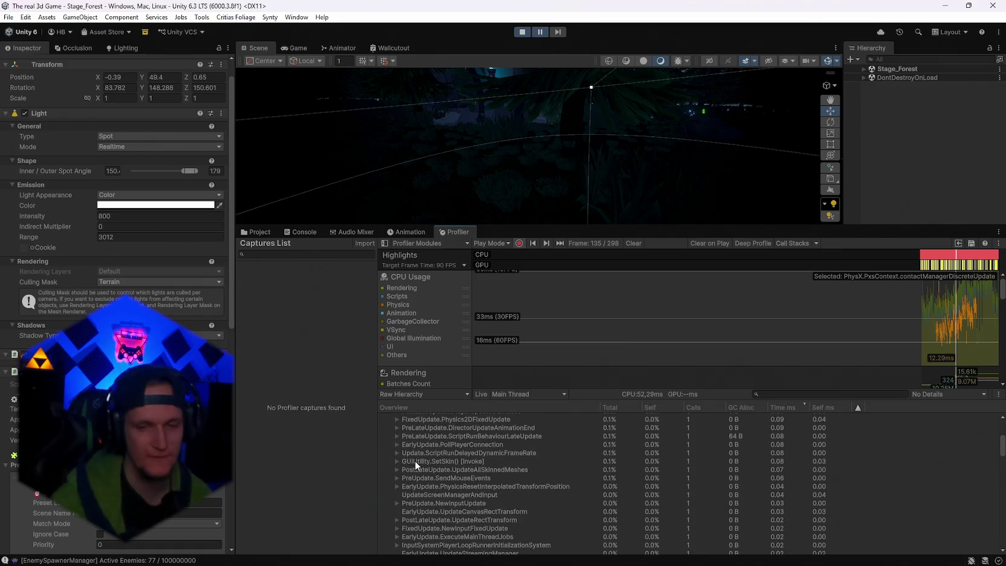
scroll(411, 459, down, 5)
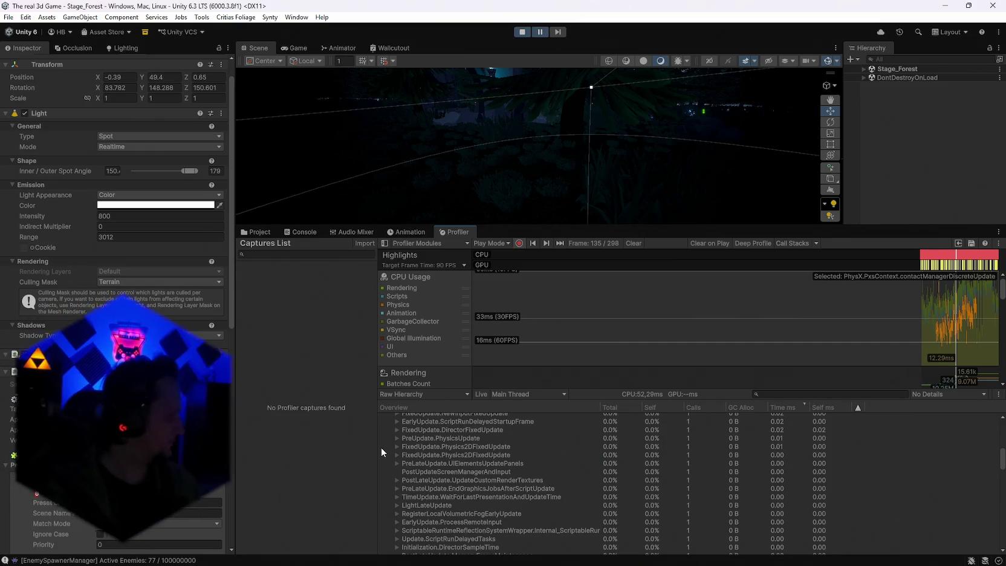
scroll(487, 450, down, 5)
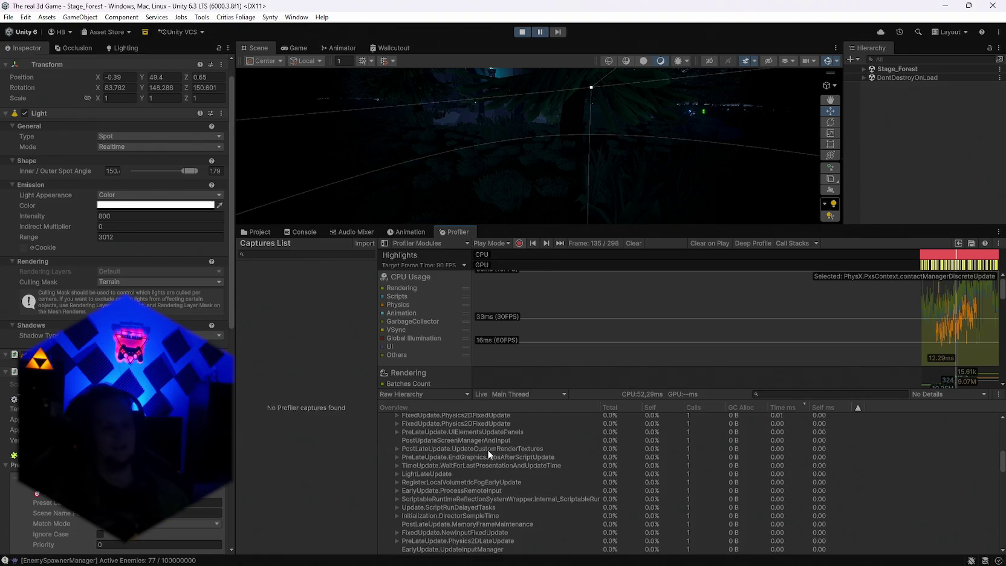
scroll(466, 500, up, 5)
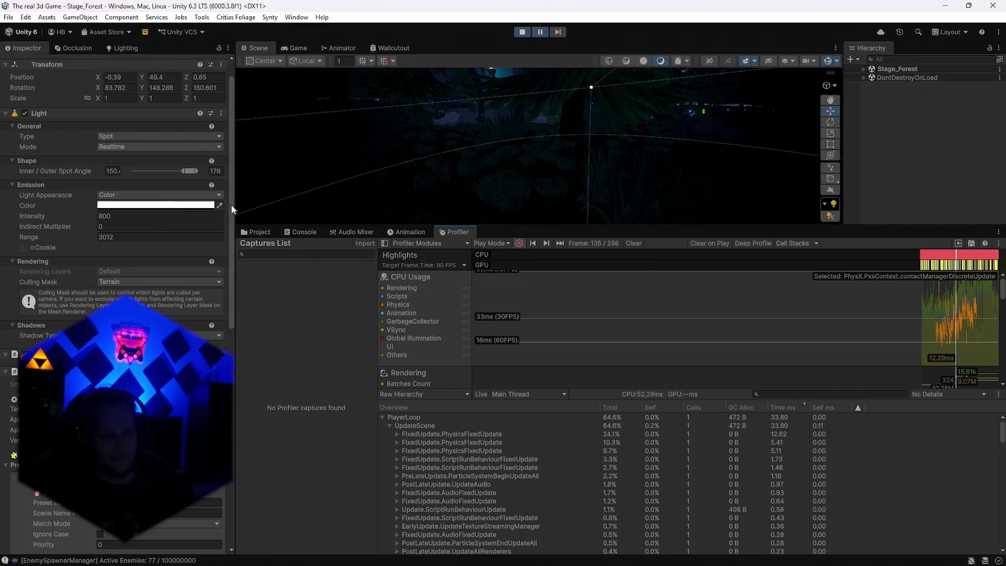
scroll(475, 489, down, 8)
scroll(519, 482, down, 10)
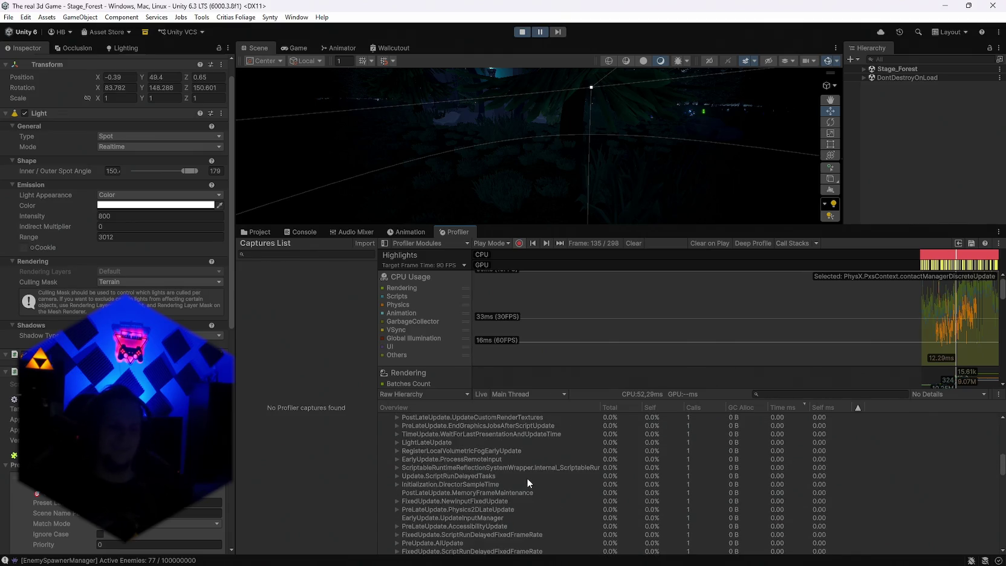
scroll(535, 507, down, 10)
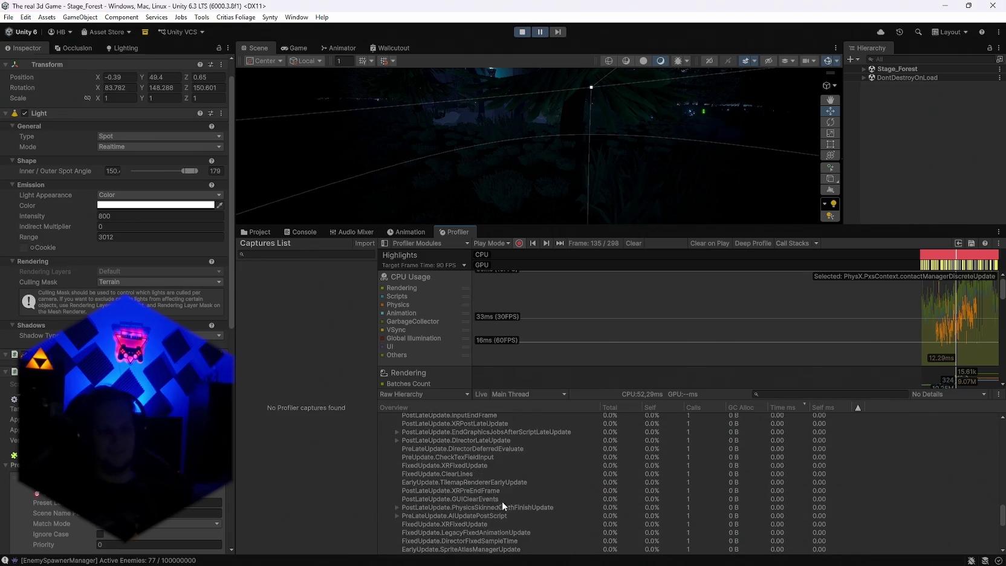
scroll(495, 505, up, 10)
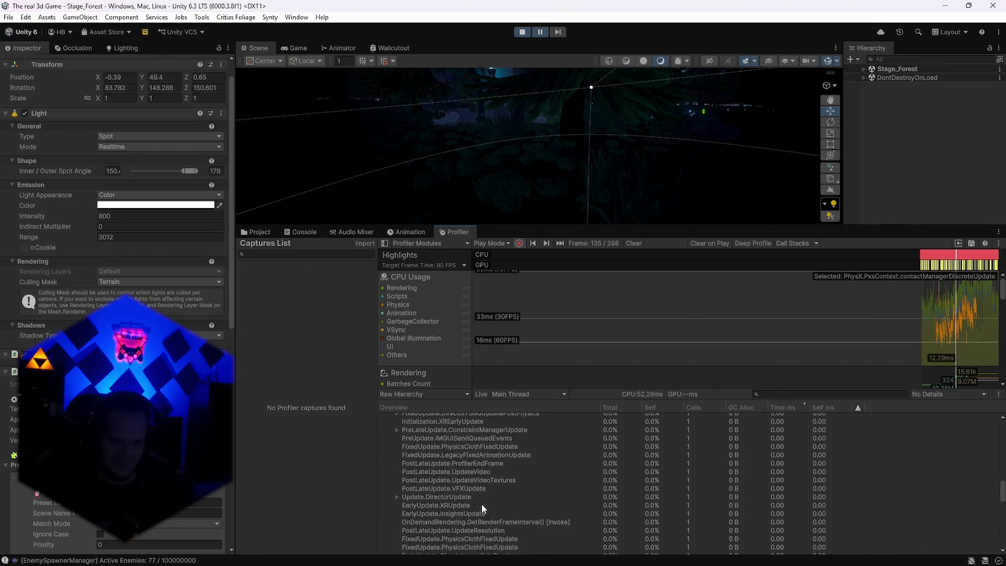
scroll(461, 507, up, 15)
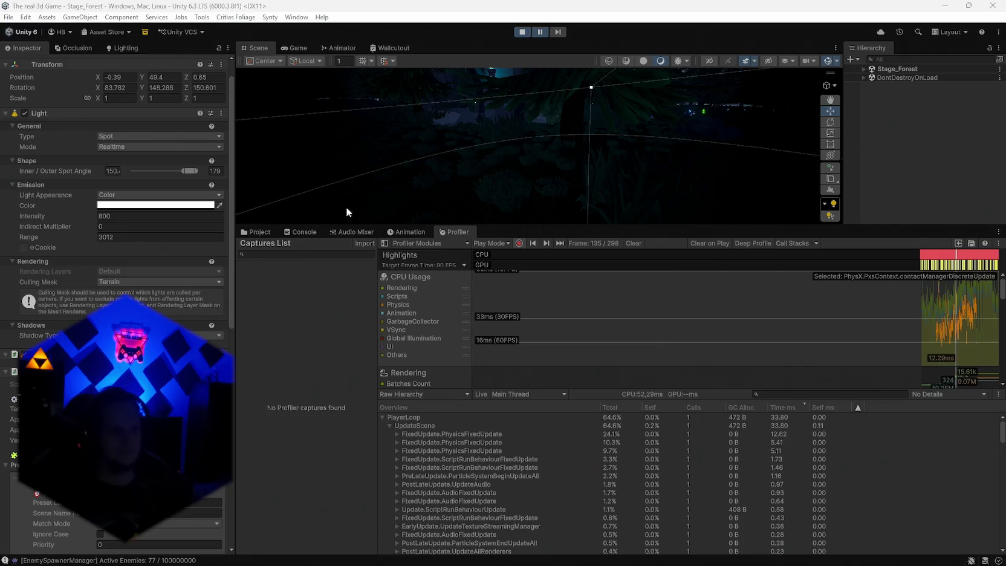
Screenshot the Spot Light Inspector settings, then exit Play mode with Ctrl+P.
scroll(218, 274, up, 1)
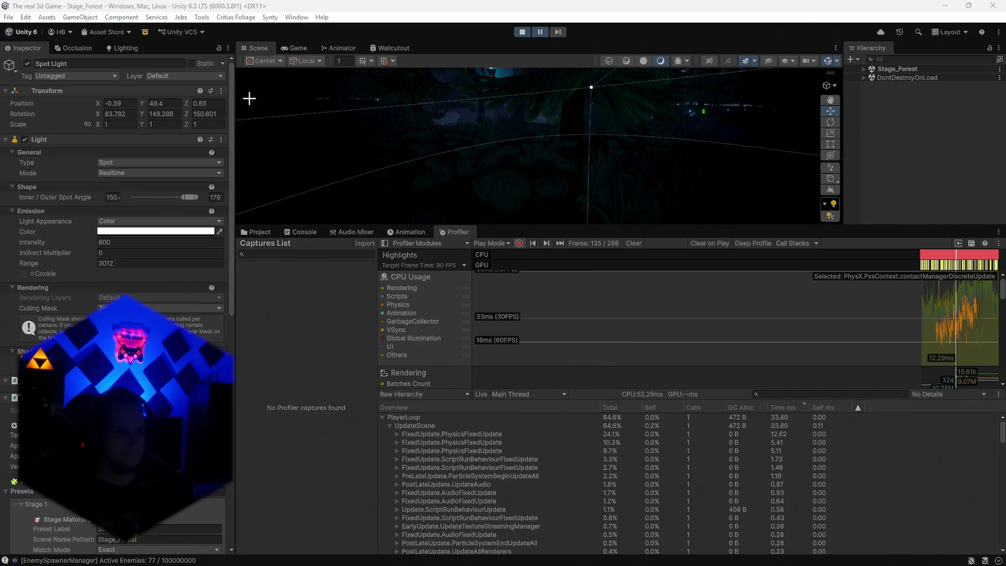
key(super+shift+s)
drag(247, 41, 1, 459)
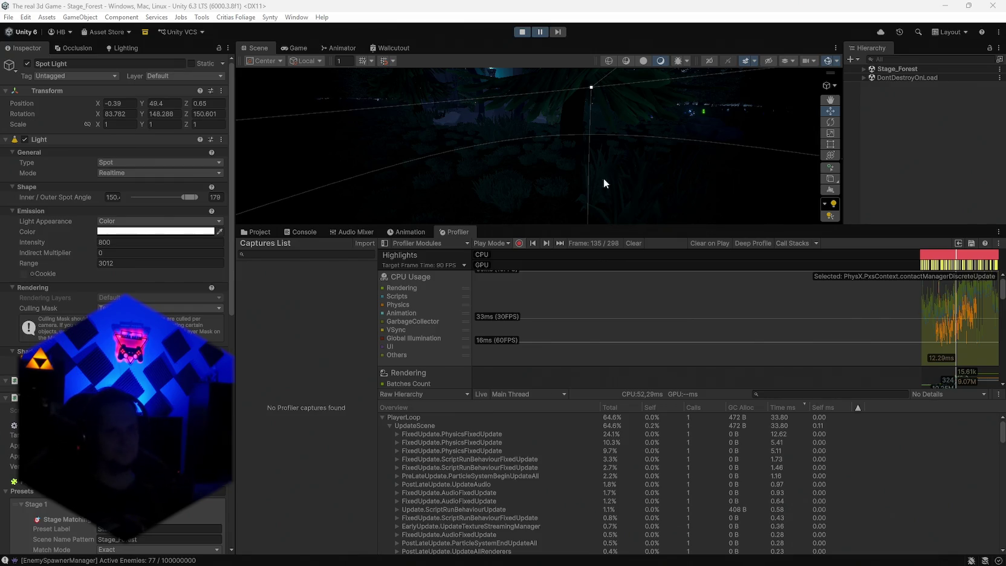
key(ctrl+p)
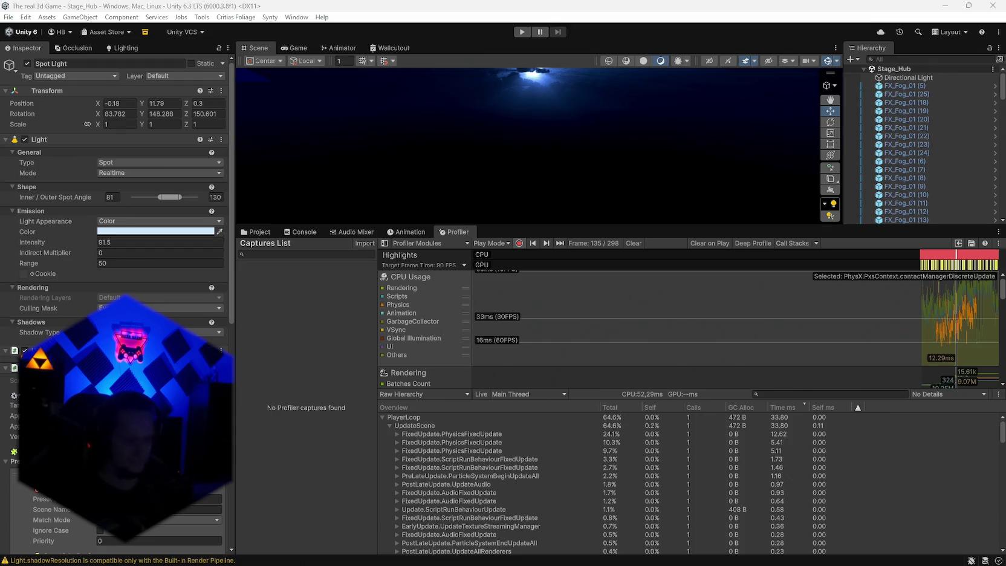
Select frame 207 in the Profiler and show its Physics module statistics.
click(6, 18)
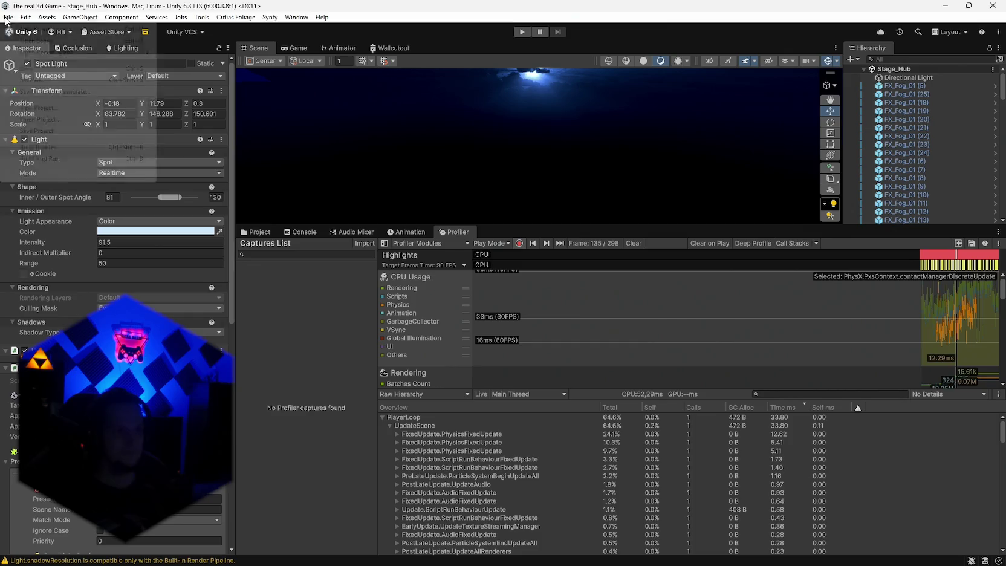
click(364, 5)
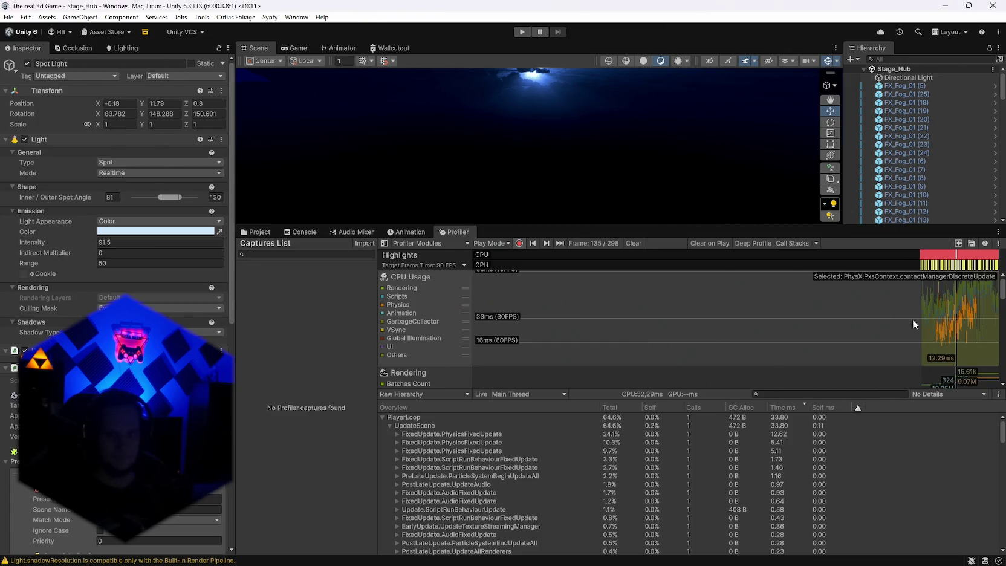
scroll(944, 352, down, 5)
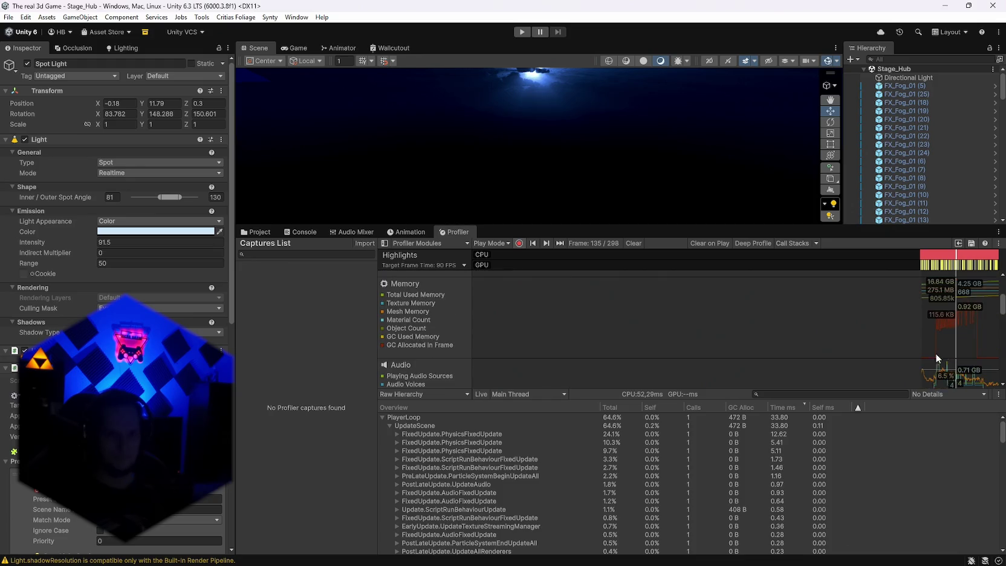
click(975, 342)
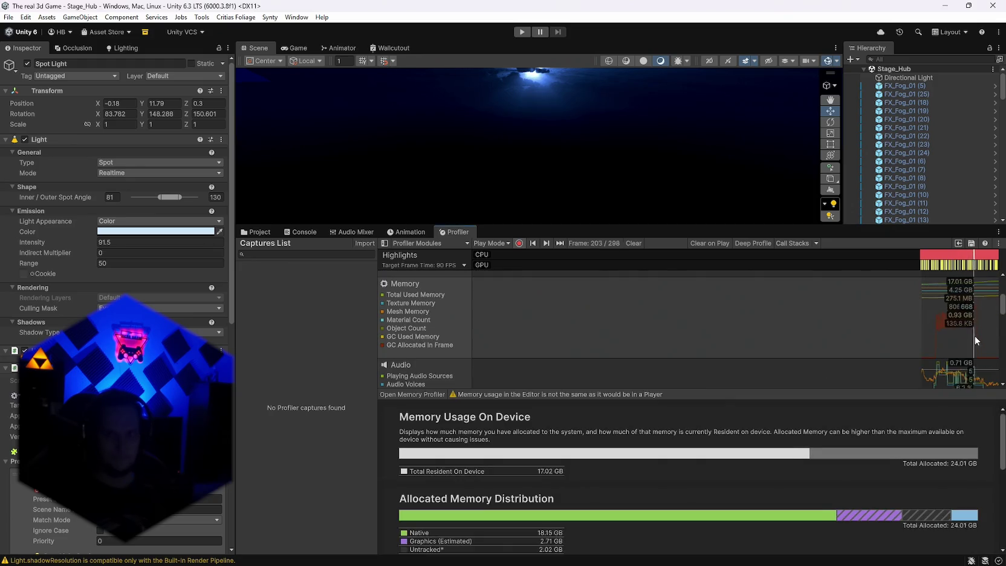
scroll(990, 327, down, 4)
scroll(989, 326, down, 3)
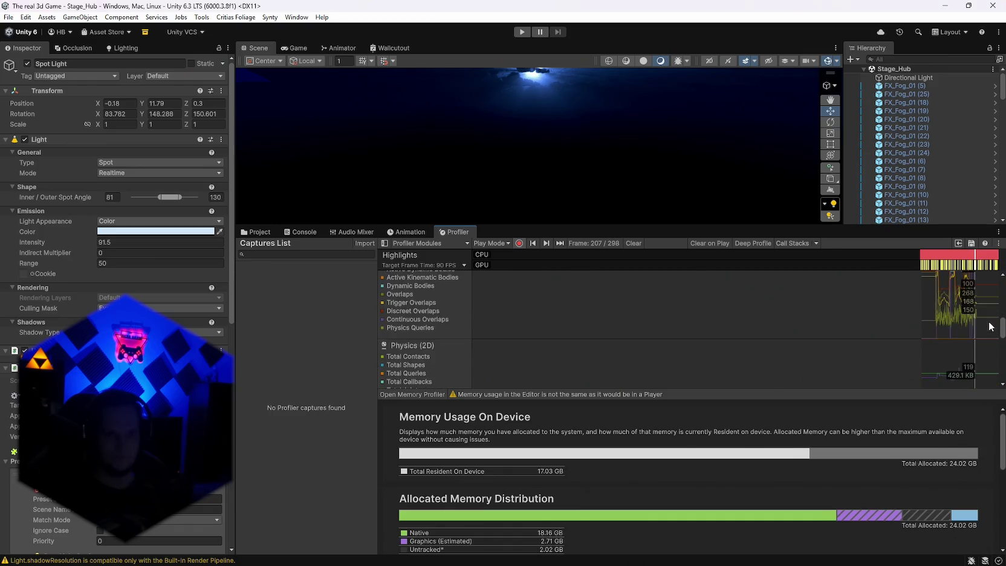
scroll(871, 349, down, 2)
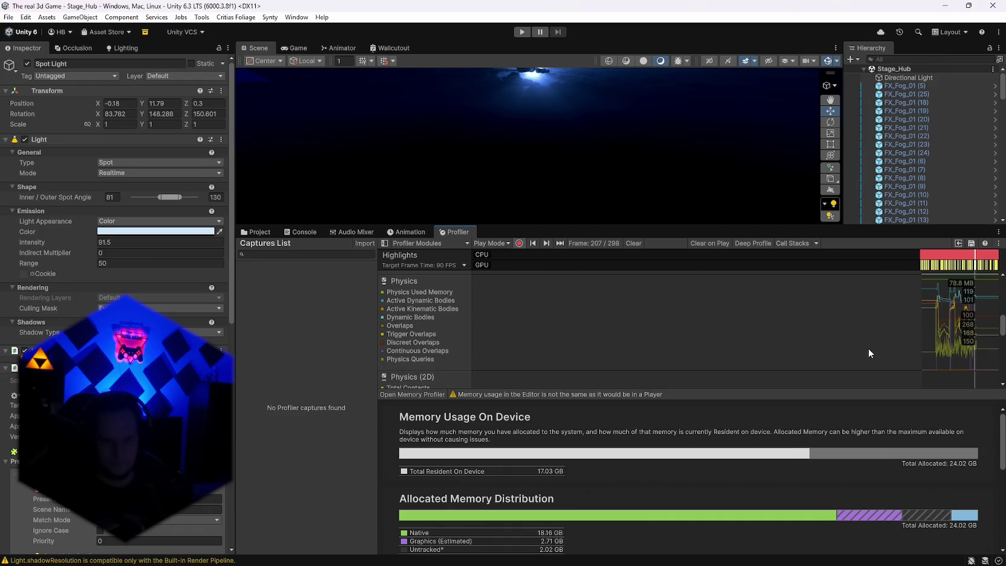
click(422, 295)
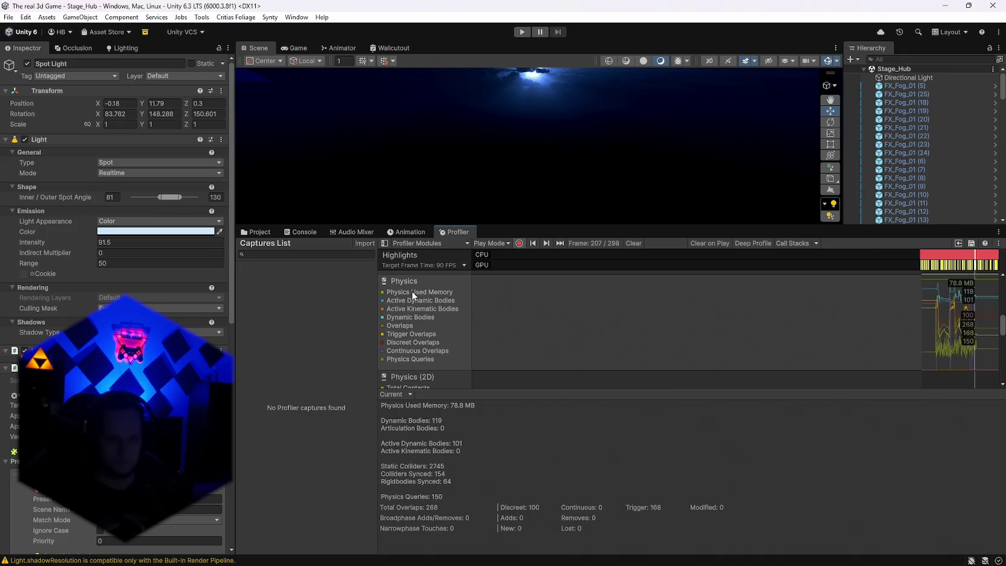
Screenshot the physics statistics and enlarge the Scene view above the Profiler.
key(super+shift+s)
drag(371, 253, 767, 532)
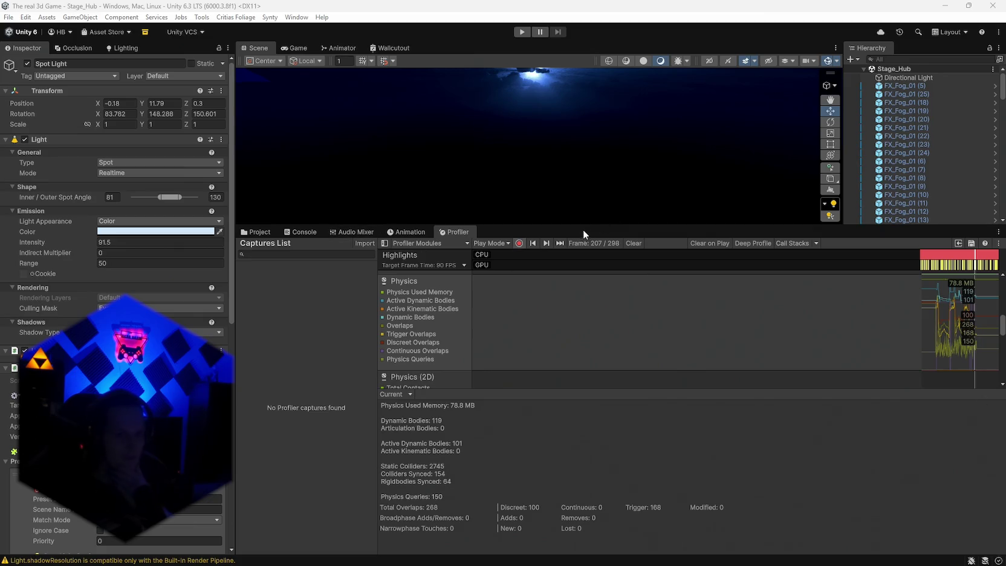
drag(583, 230, 589, 341)
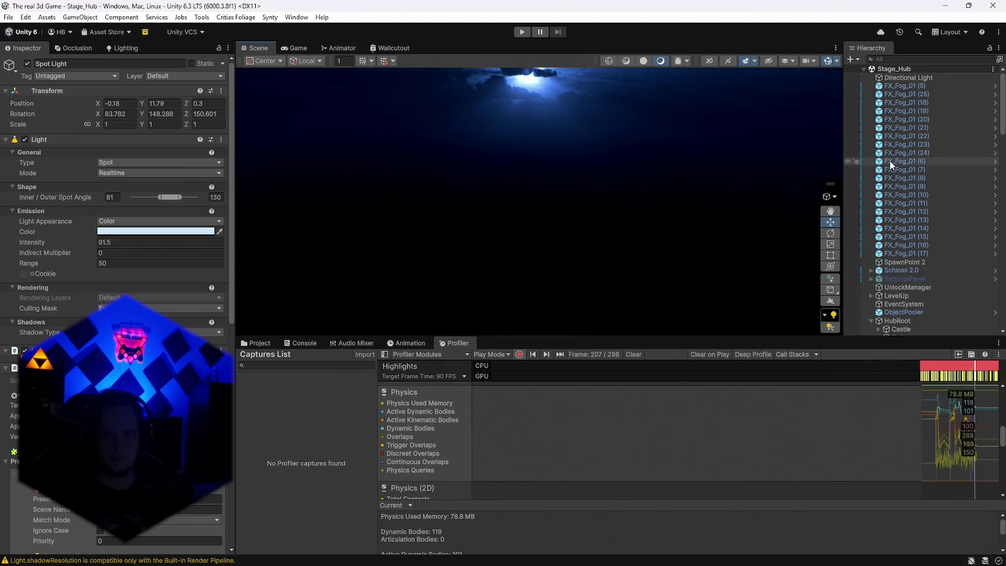
Open Stage_Forest from recent scenes, orbit the view, and select an SM_Env_Hedge_01(Clone) hedge wall.
click(8, 18)
mouse_move(48, 53)
click(231, 65)
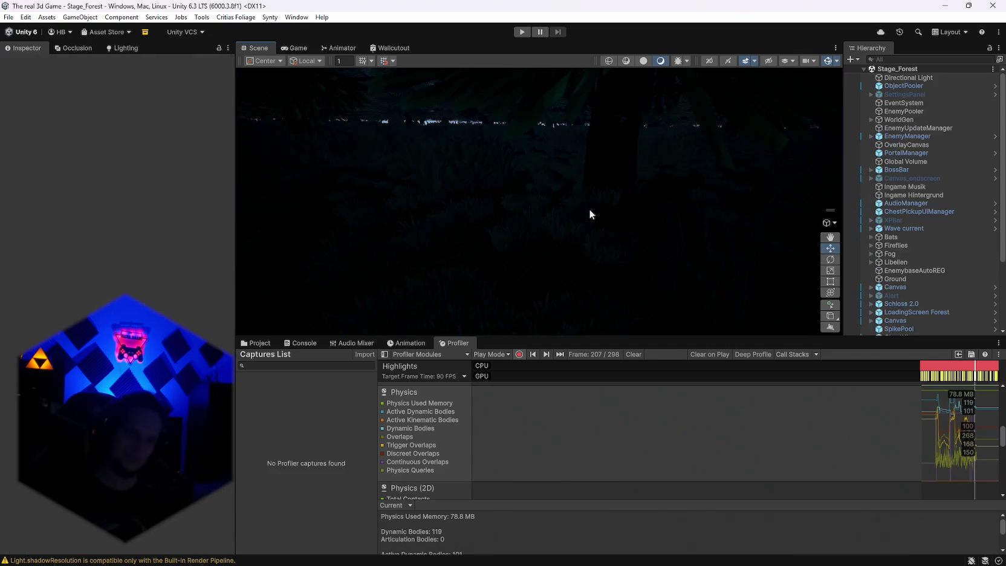
mouse_move(457, 160)
mouse_down()
mouse_move(416, 175)
mouse_move(107, 197)
mouse_move(110, 188)
mouse_move(88, 250)
mouse_move(124, 217)
mouse_move(276, 232)
mouse_move(317, 222)
mouse_move(554, 232)
mouse_move(326, 216)
mouse_move(559, 198)
mouse_move(618, 225)
mouse_move(620, 240)
mouse_move(725, 211)
mouse_move(270, 199)
mouse_move(367, 209)
mouse_move(330, 225)
mouse_move(603, 226)
mouse_up()
click(595, 228)
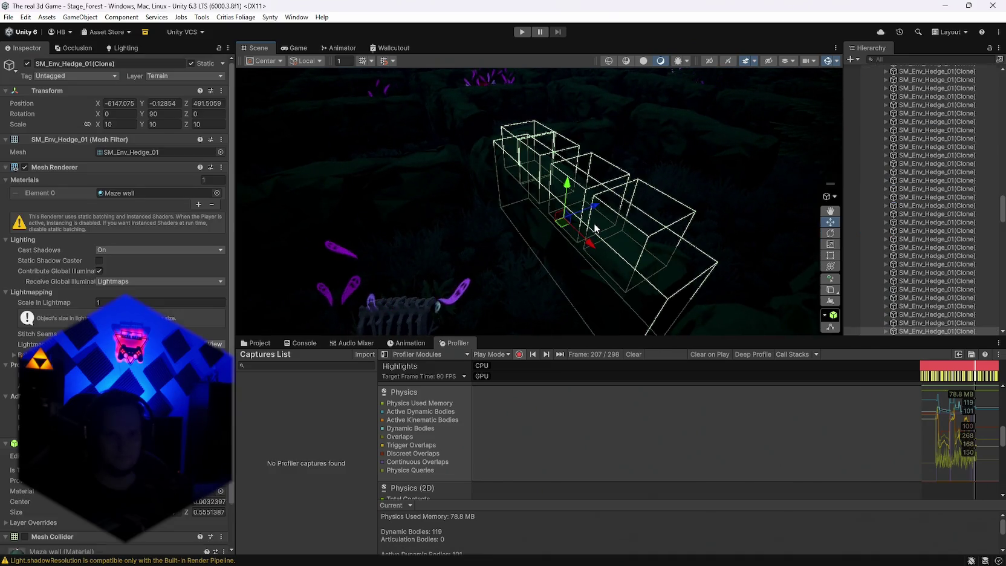
Switch the hedge's Mesh Renderer Cast Shadows off, then back on.
drag(558, 195, 629, 197)
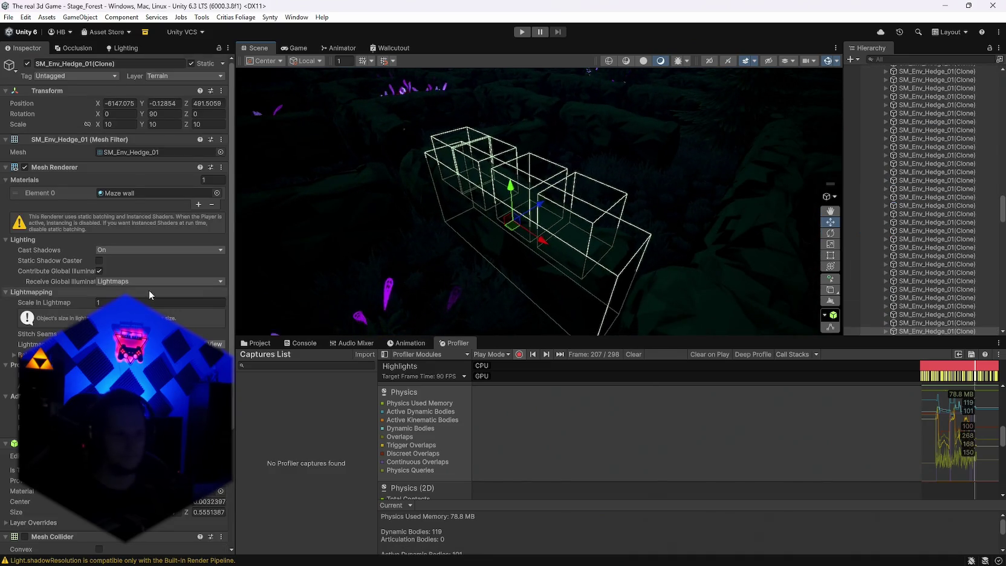
click(106, 249)
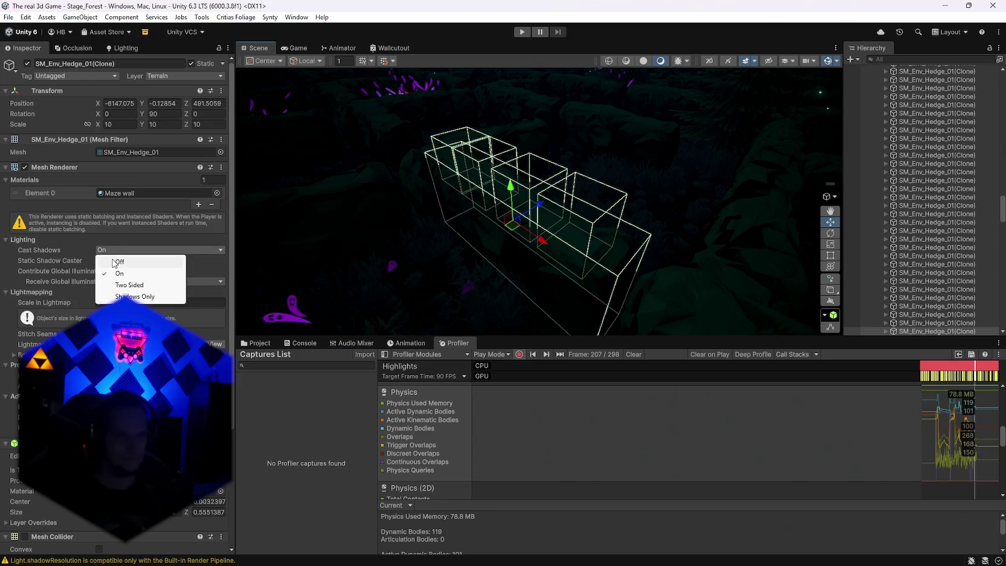
click(109, 257)
click(109, 250)
click(119, 272)
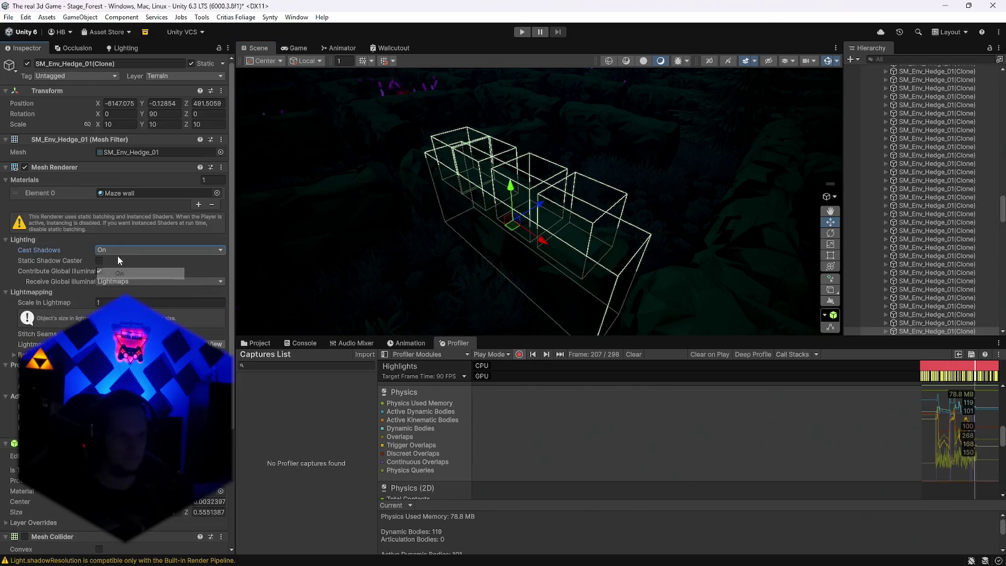
Select the hedge's Maze wall material in the Project and turn off its Receive Shadows.
click(116, 194)
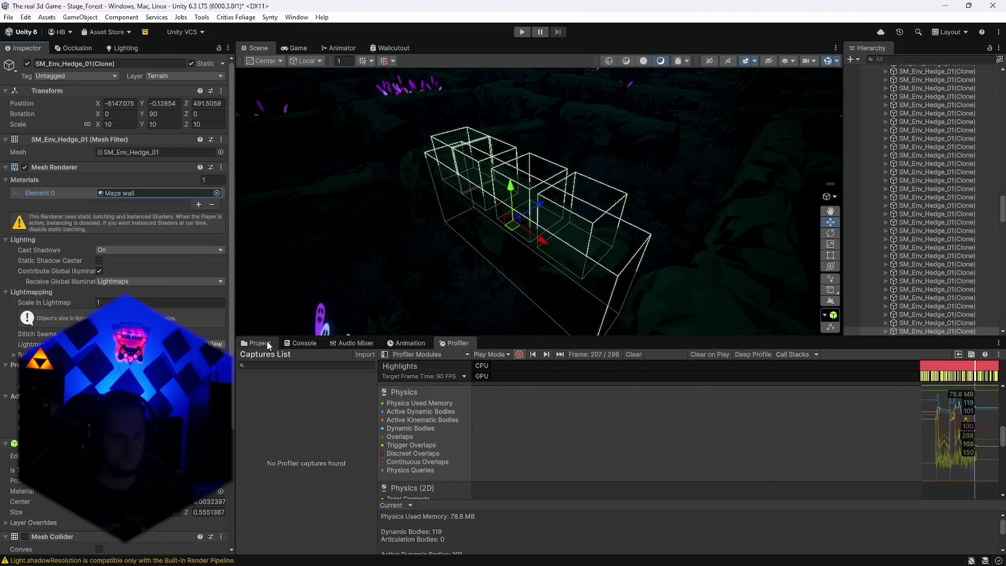
click(263, 340)
click(430, 444)
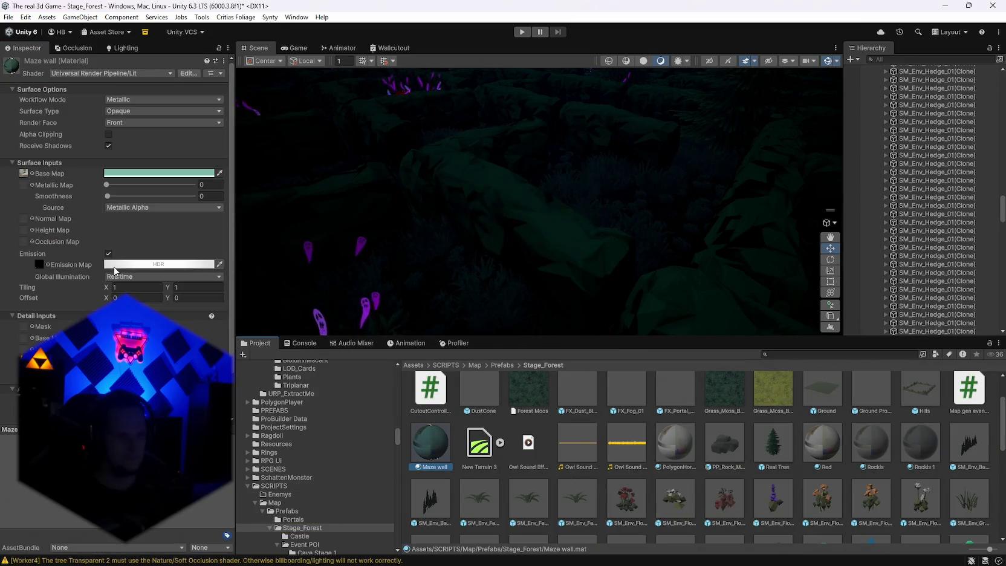
click(108, 147)
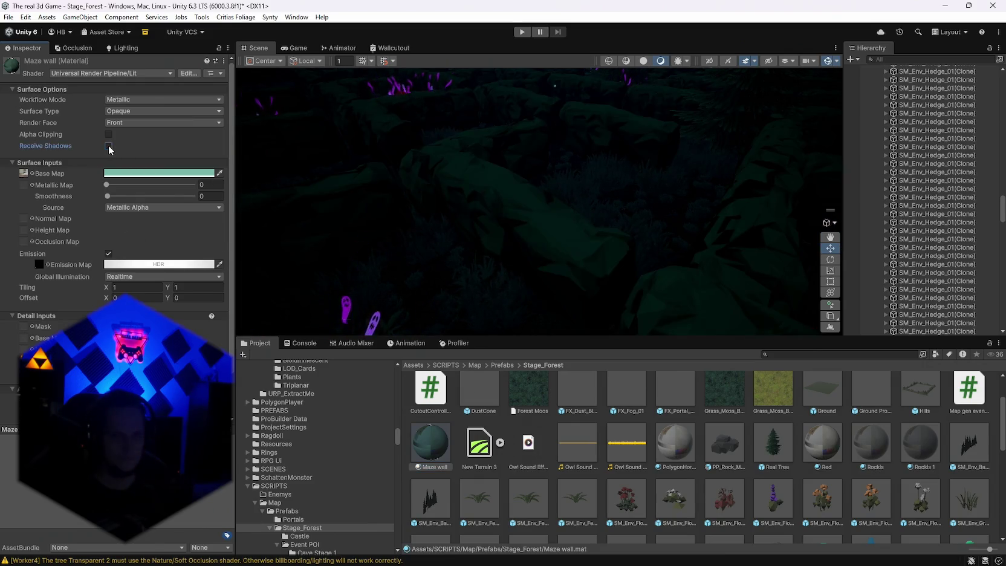
mouse_move(583, 244)
mouse_down()
mouse_move(512, 177)
mouse_move(645, 189)
mouse_move(675, 180)
mouse_move(309, 227)
mouse_move(543, 218)
mouse_move(835, 175)
mouse_move(44, 156)
mouse_move(26, 178)
mouse_move(673, 158)
mouse_move(471, 164)
mouse_move(324, 227)
mouse_move(330, 212)
mouse_up()
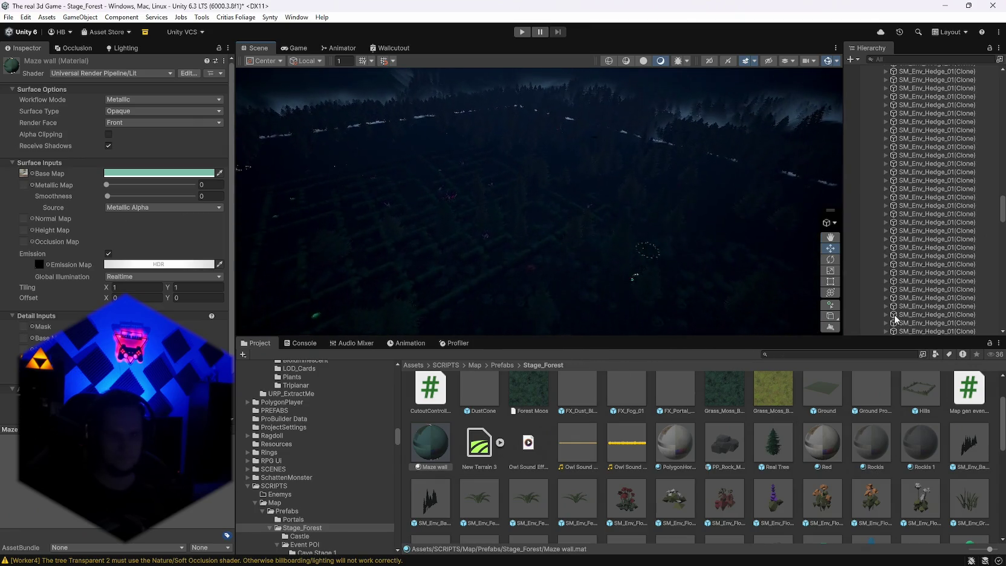
click(909, 60)
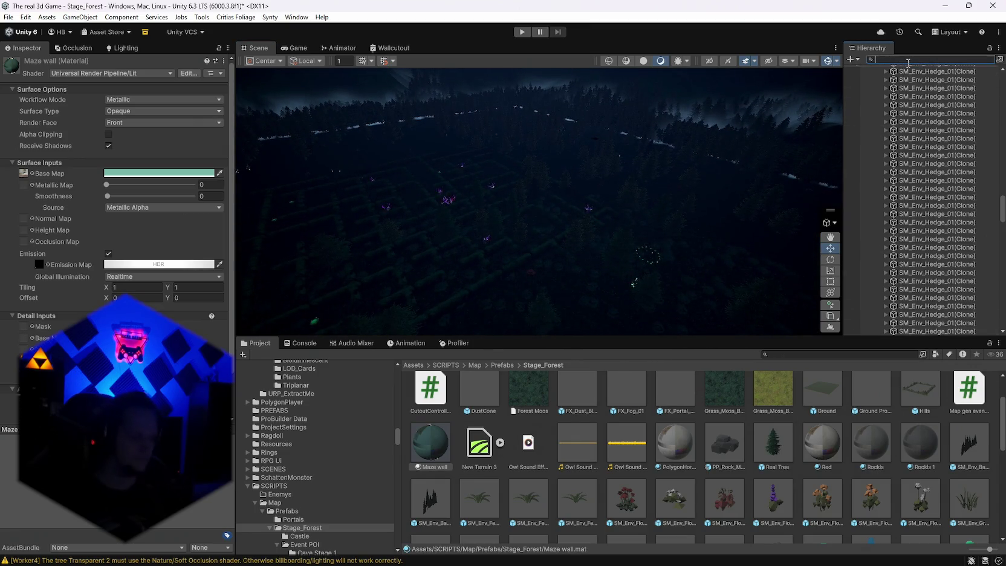
Filter the Hierarchy for 'border' and select the Border image under PotionButton 1.
text(box)
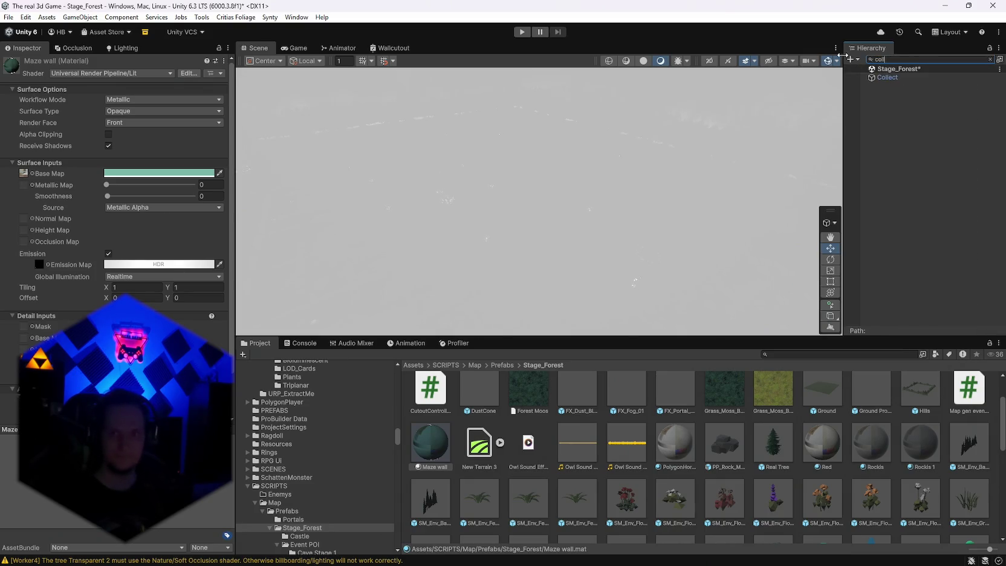
key(BackSpace)
key(BackSpace)
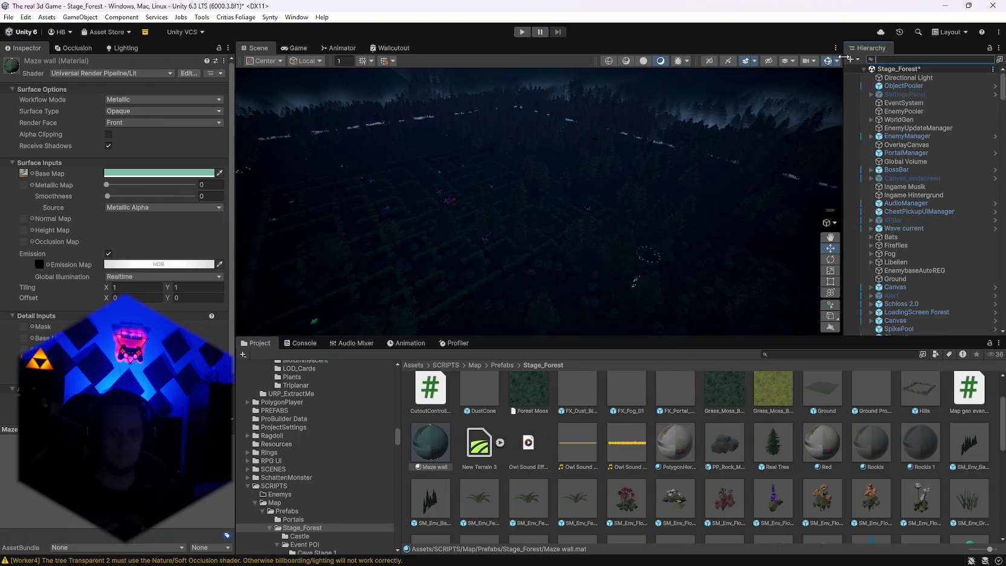
scroll(888, 168, down, 10)
scroll(882, 139, up, 10)
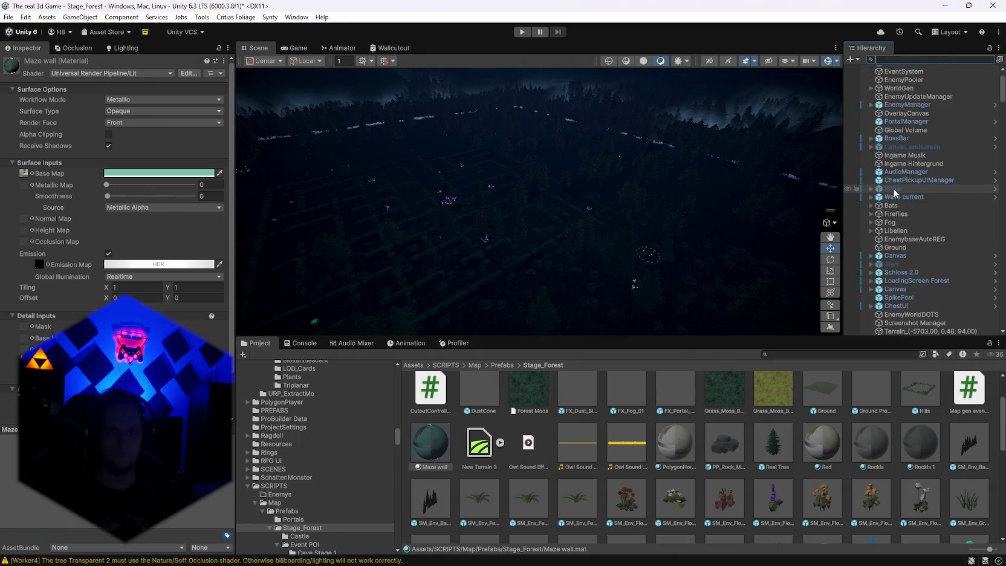
scroll(888, 169, down, 5)
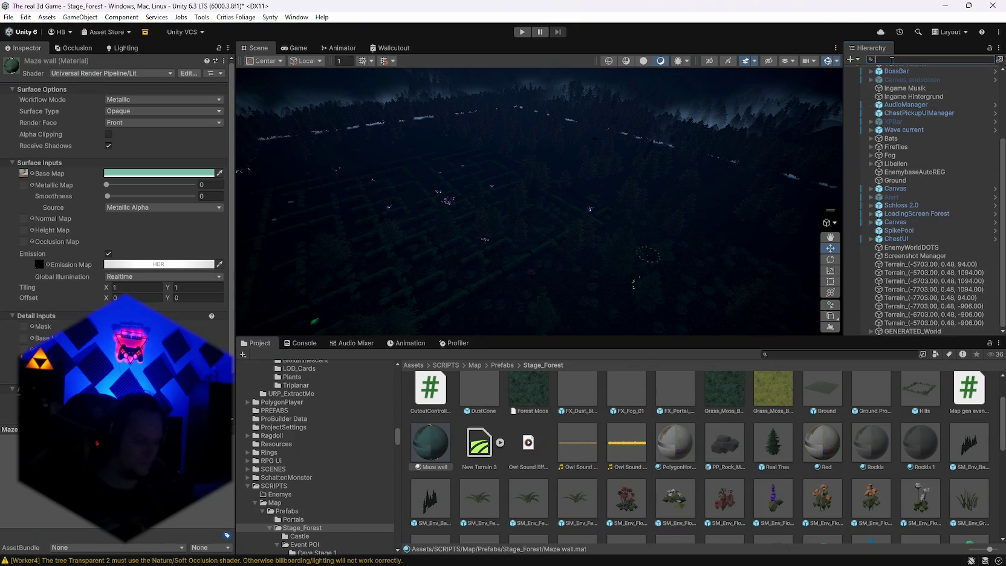
text(border)
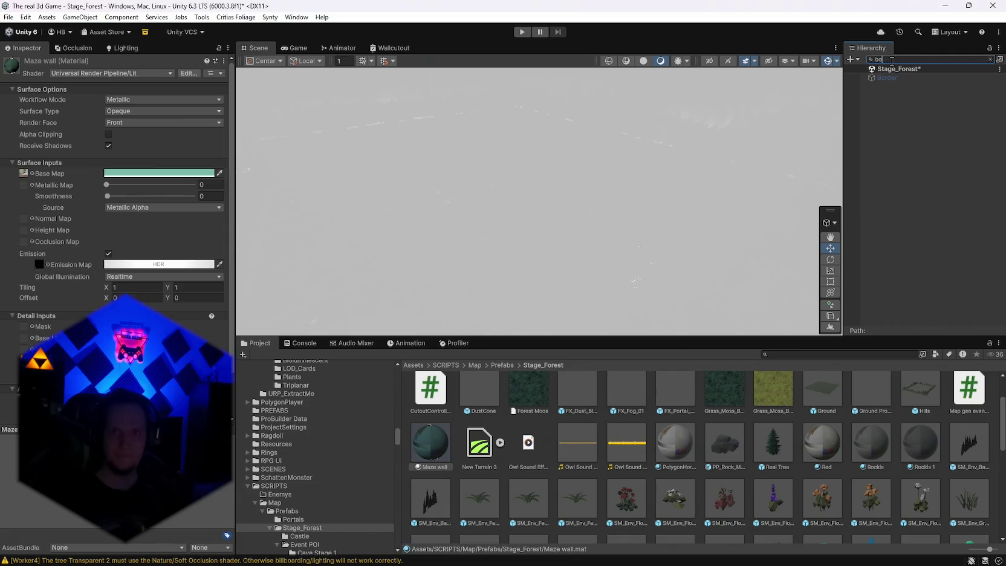
key(BackSpace)
key(BackSpace)
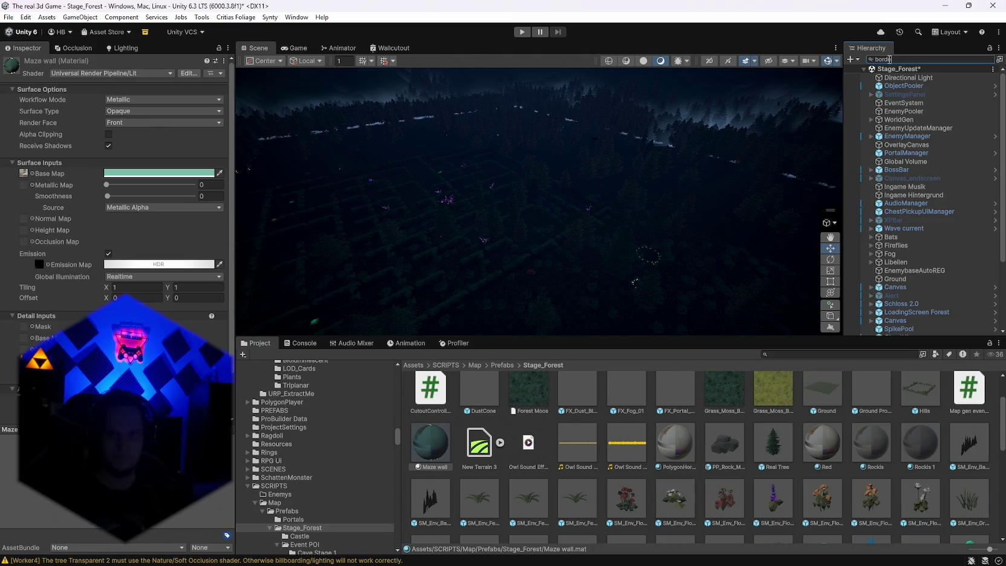
text(er)
click(893, 78)
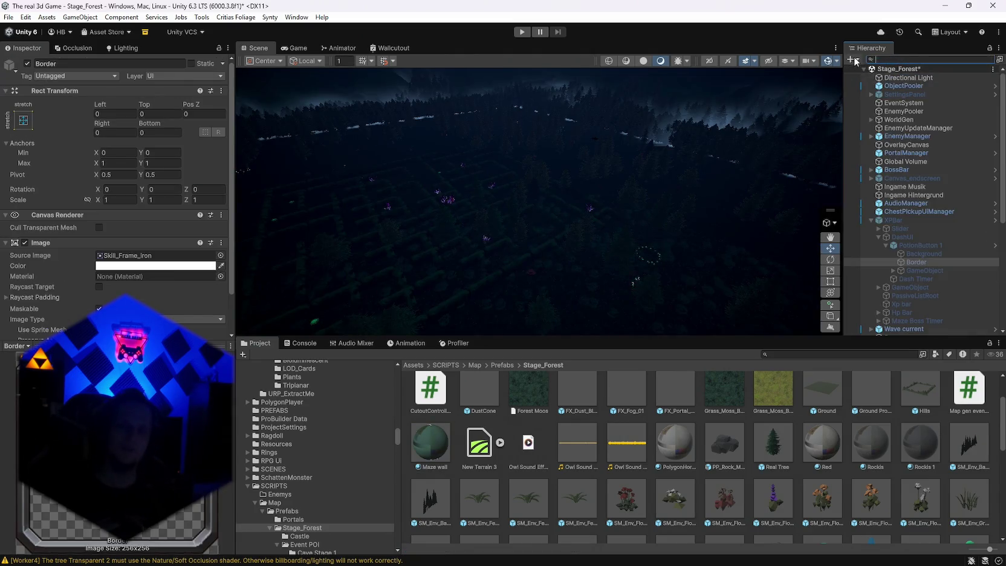
click(858, 60)
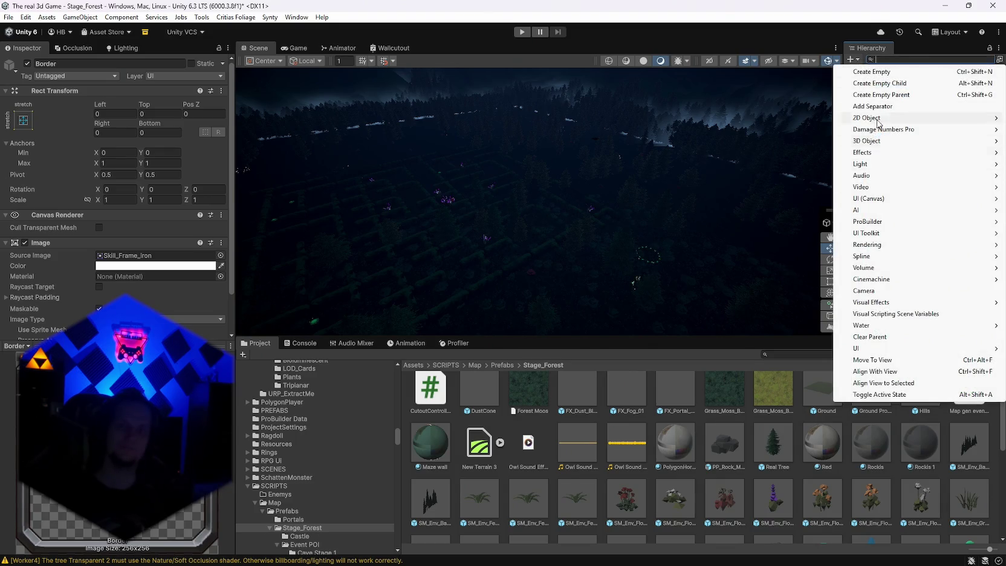
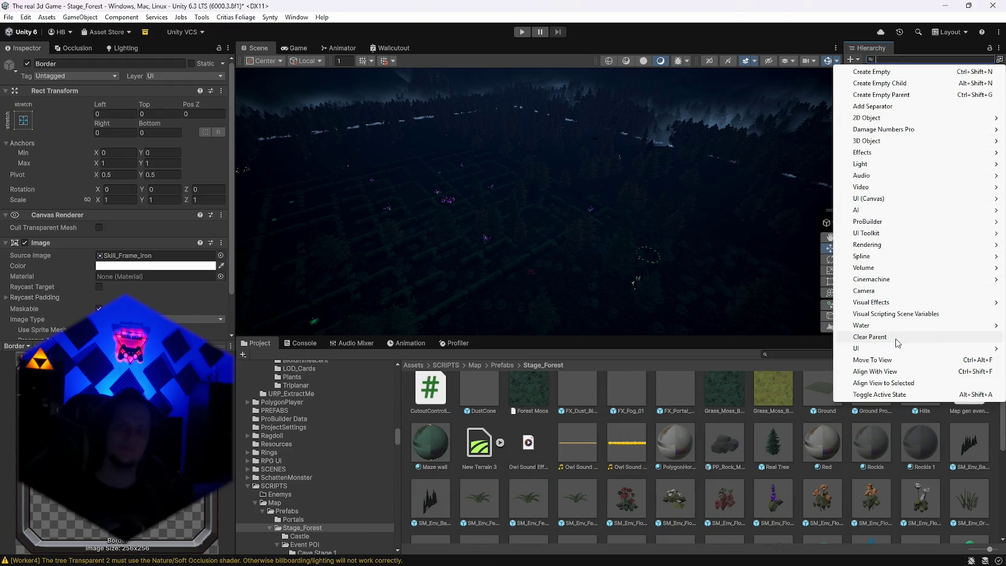
Create an empty object named Border Collider and move it to the hierarchy root below XBar.
mouse_move(874, 142)
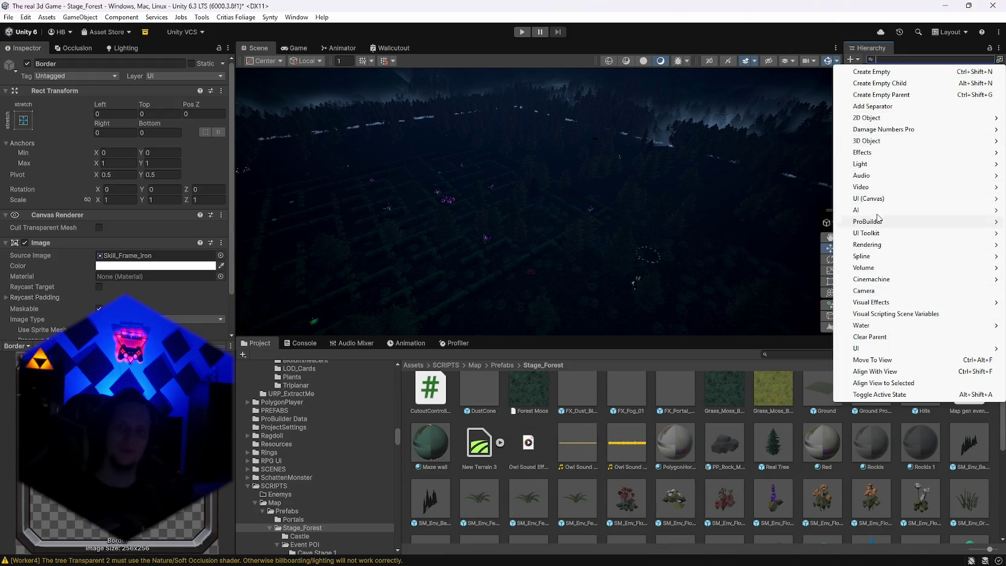
click(867, 103)
text(Border Collider)
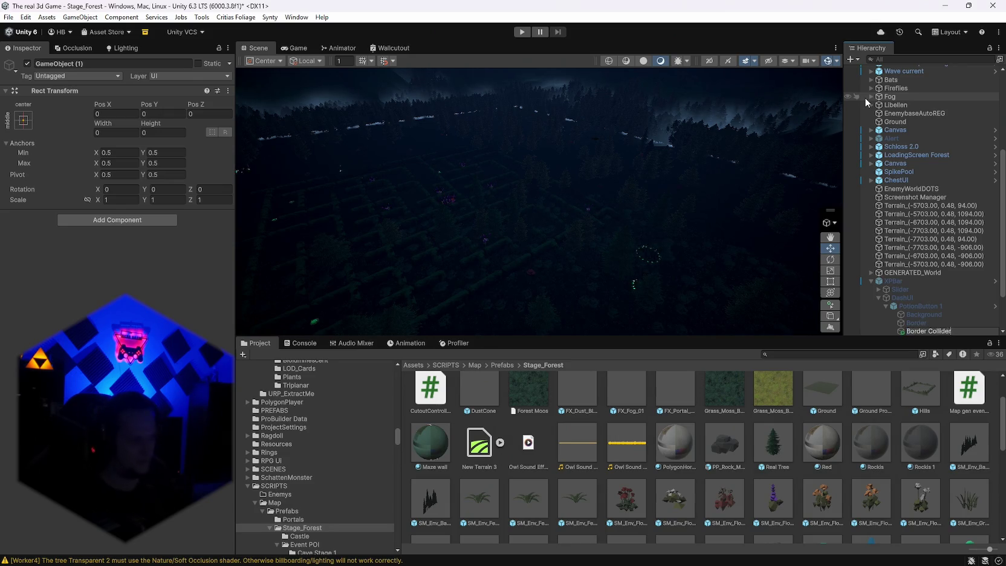
key(Return)
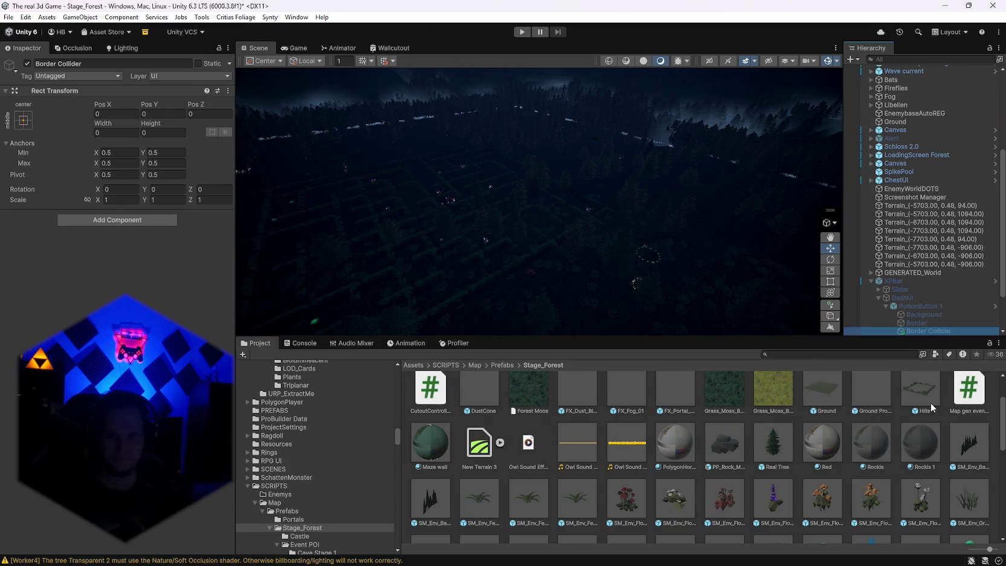
mouse_move(916, 332)
mouse_down()
mouse_move(889, 270)
mouse_move(884, 281)
mouse_up()
click(872, 289)
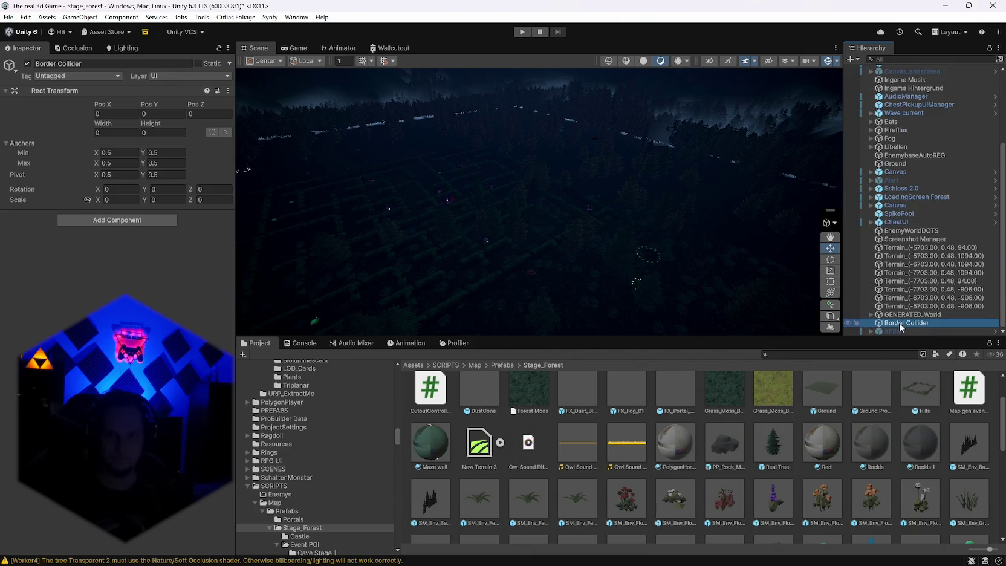
drag(896, 334, 894, 335)
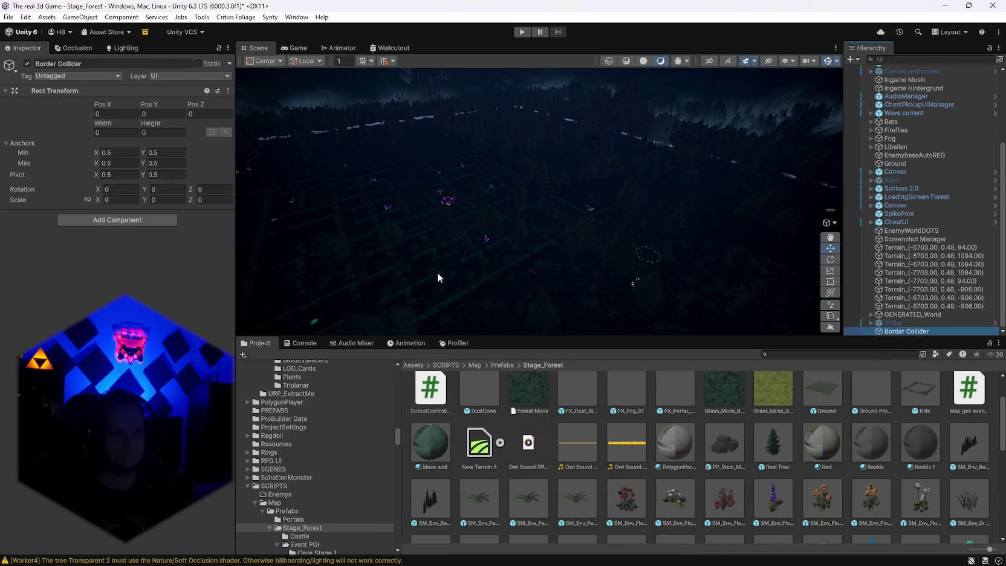
mouse_move(578, 205)
mouse_down()
mouse_move(467, 171)
mouse_move(359, 155)
mouse_move(611, 173)
mouse_move(716, 282)
mouse_up()
Create an empty child named 1 seite under Border Collider.
click(127, 222)
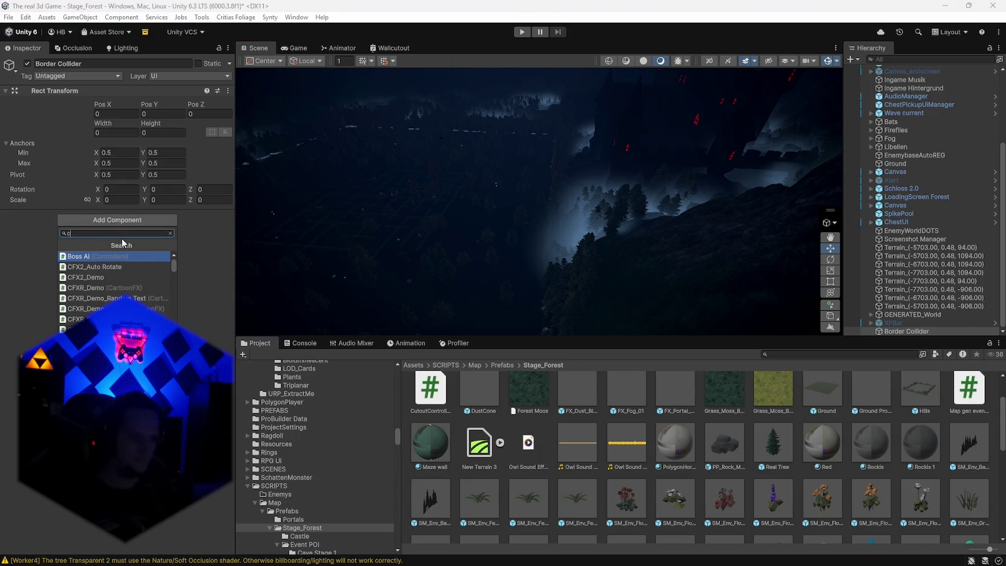
key(BackSpace)
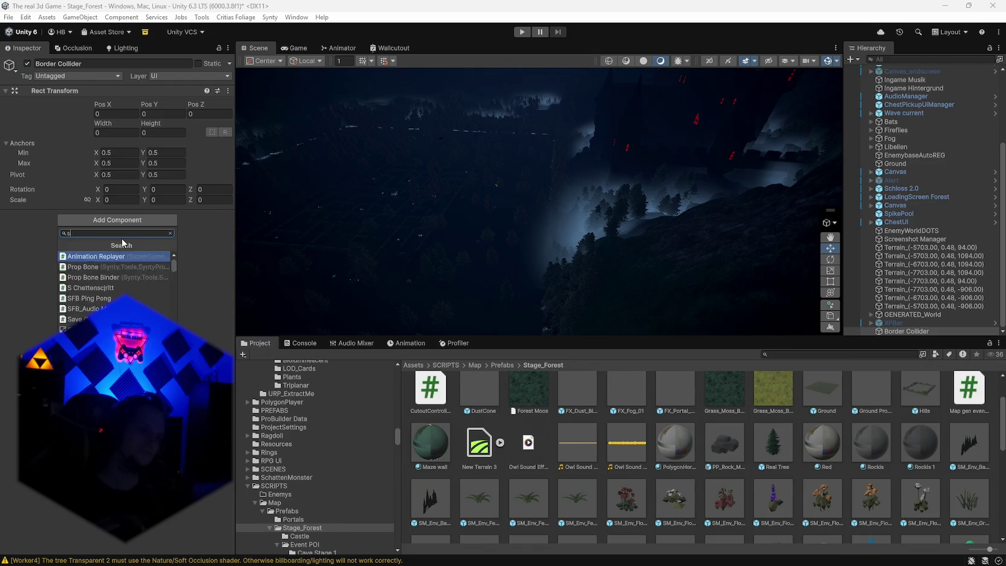
right_click(902, 331)
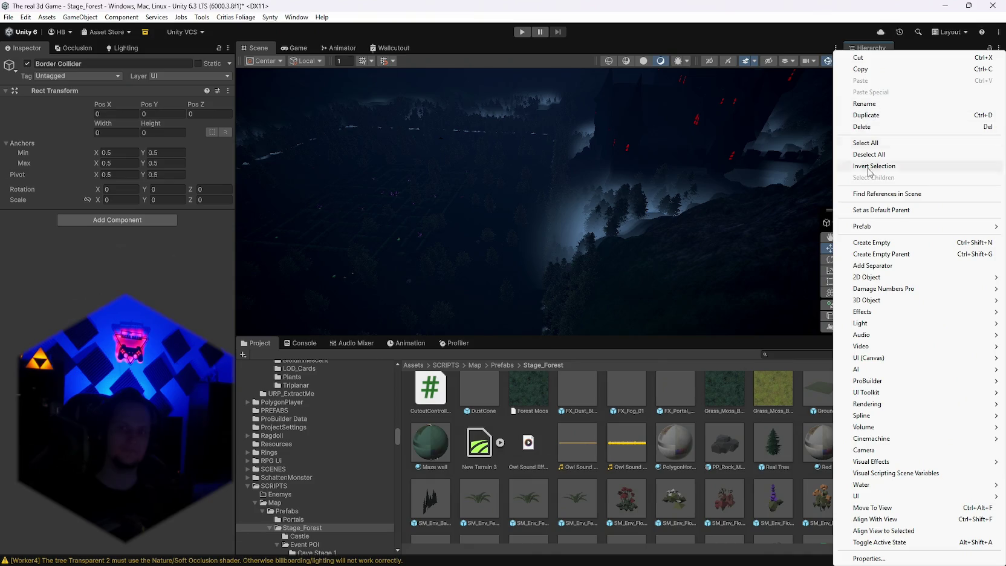
click(875, 244)
text(1 se)
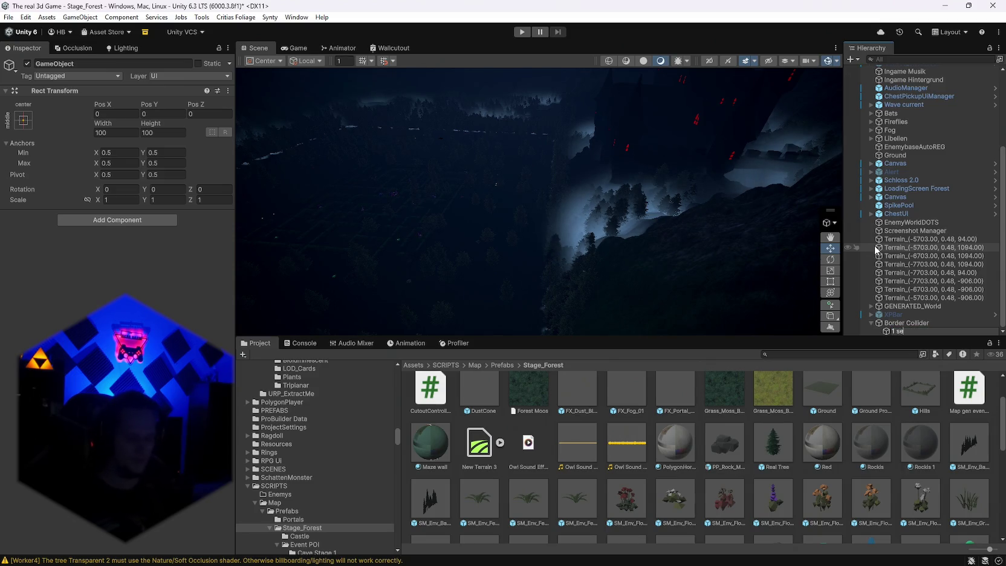
text(ite)
key(Return)
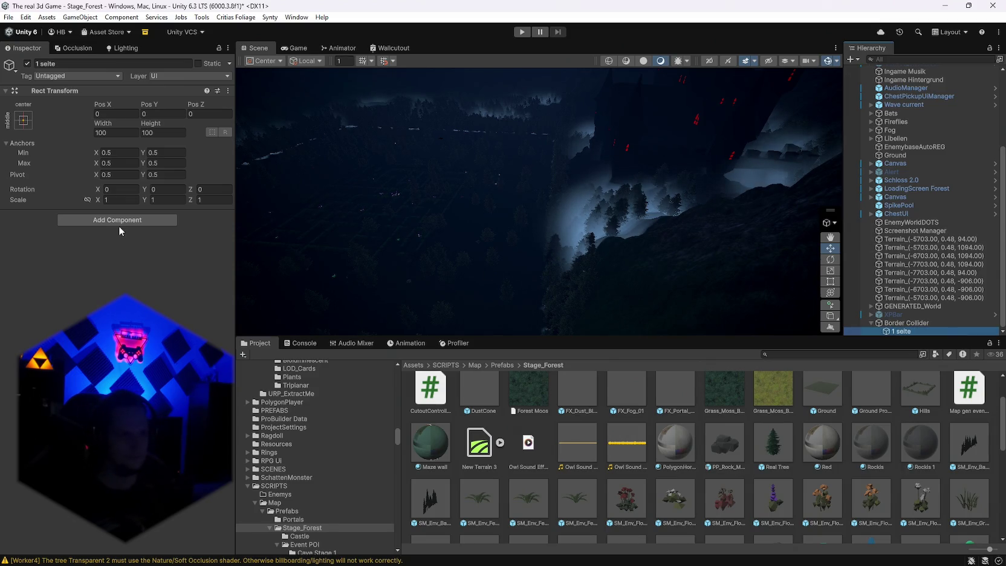
Add a Box Collider sized 100 × 100 × 100 to 1 seite and focus the view on it.
click(82, 221)
text(box)
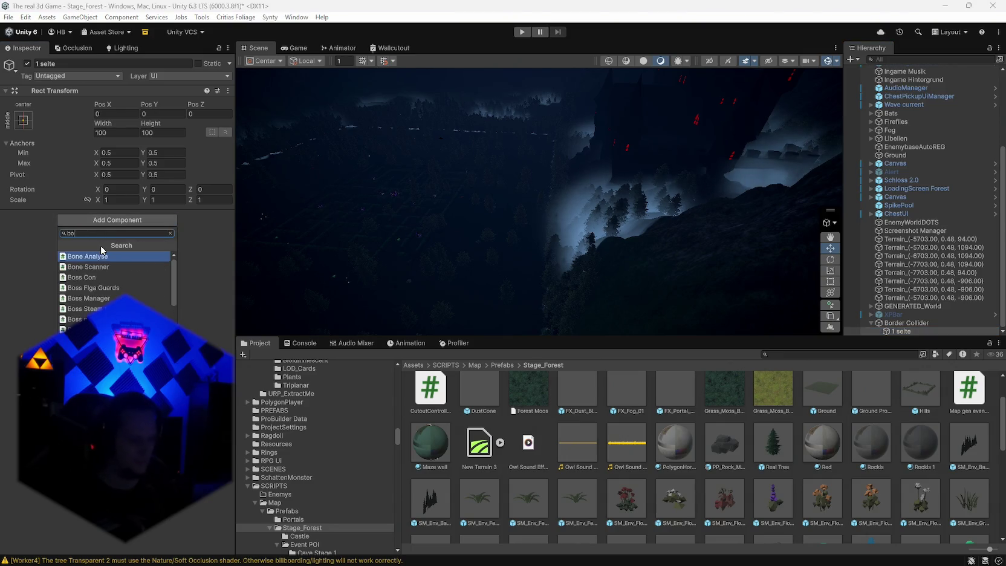
click(112, 259)
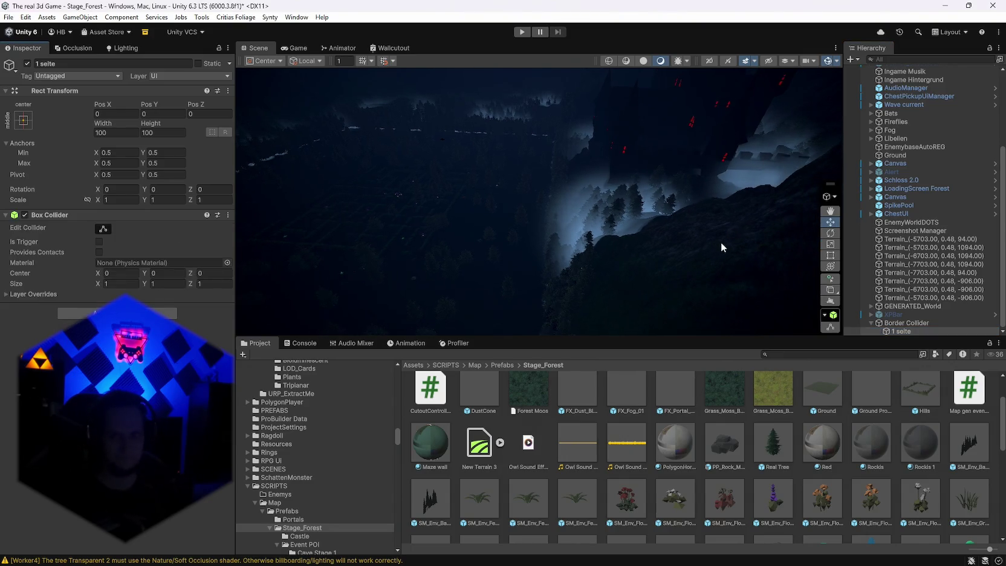
mouse_move(603, 240)
mouse_down()
mouse_move(505, 207)
mouse_move(673, 167)
mouse_move(796, 244)
mouse_up()
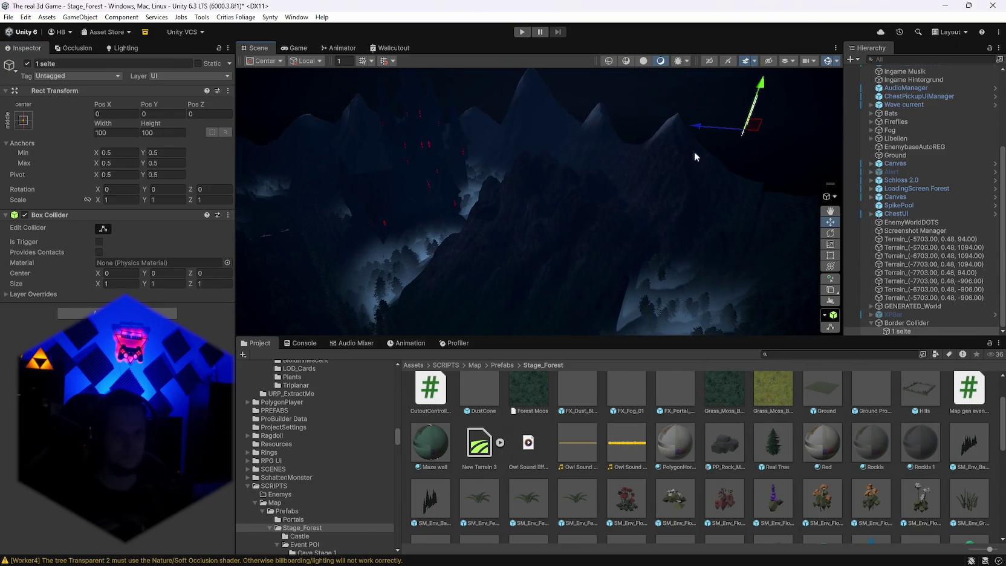
drag(739, 145, 489, 213)
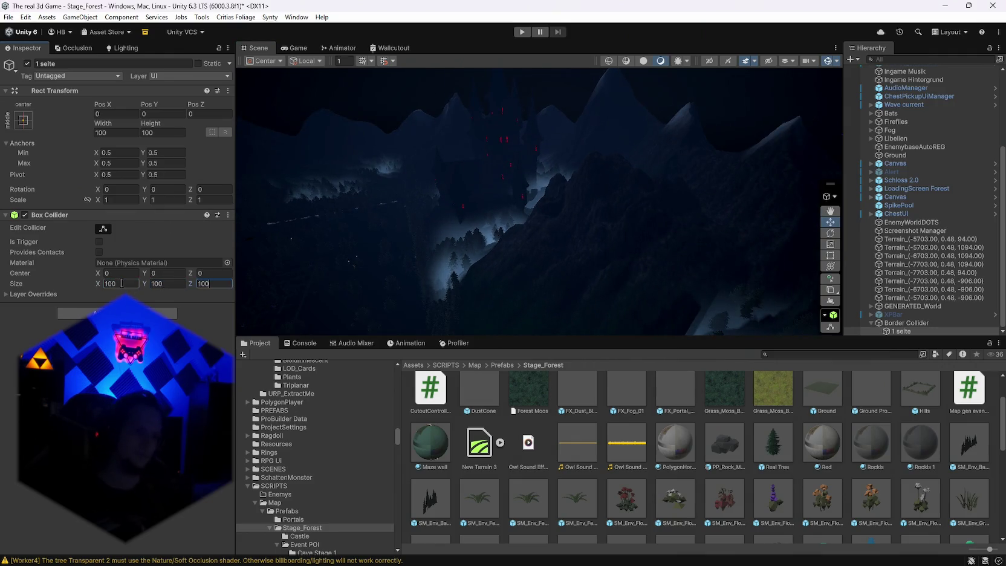
drag(752, 179, 845, 172)
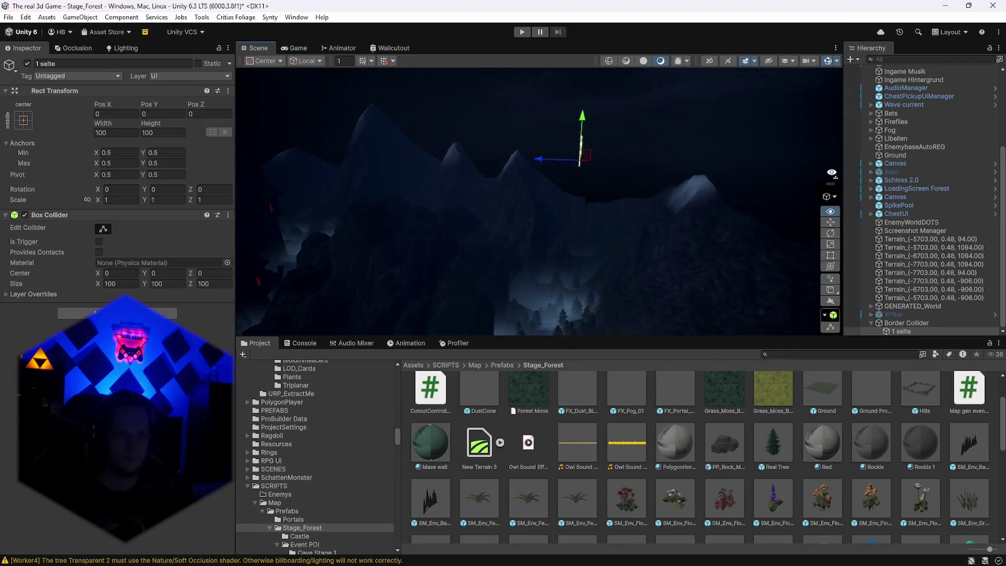
mouse_move(452, 203)
mouse_down()
mouse_move(857, 165)
mouse_move(688, 189)
mouse_move(719, 206)
mouse_up()
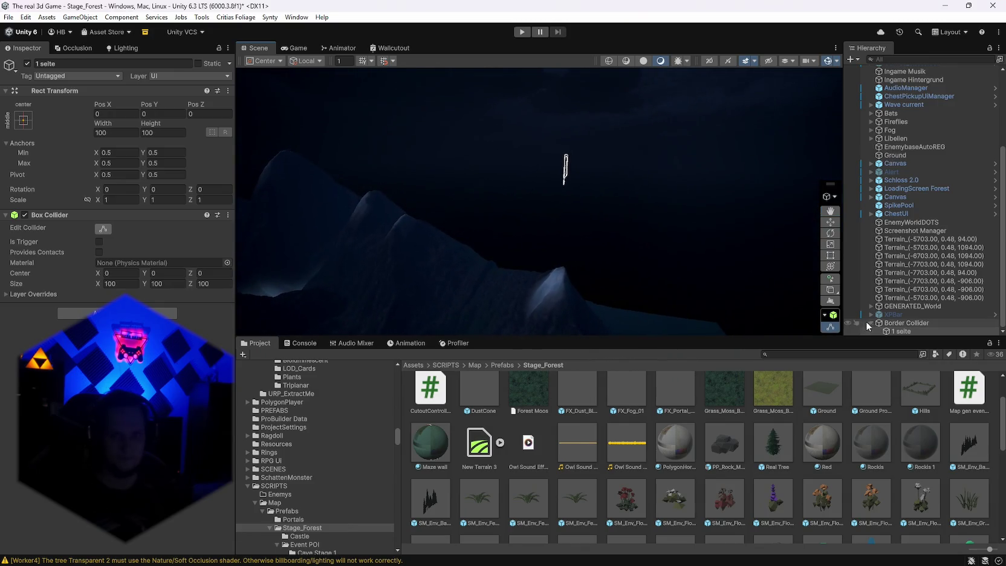
double_click(902, 330)
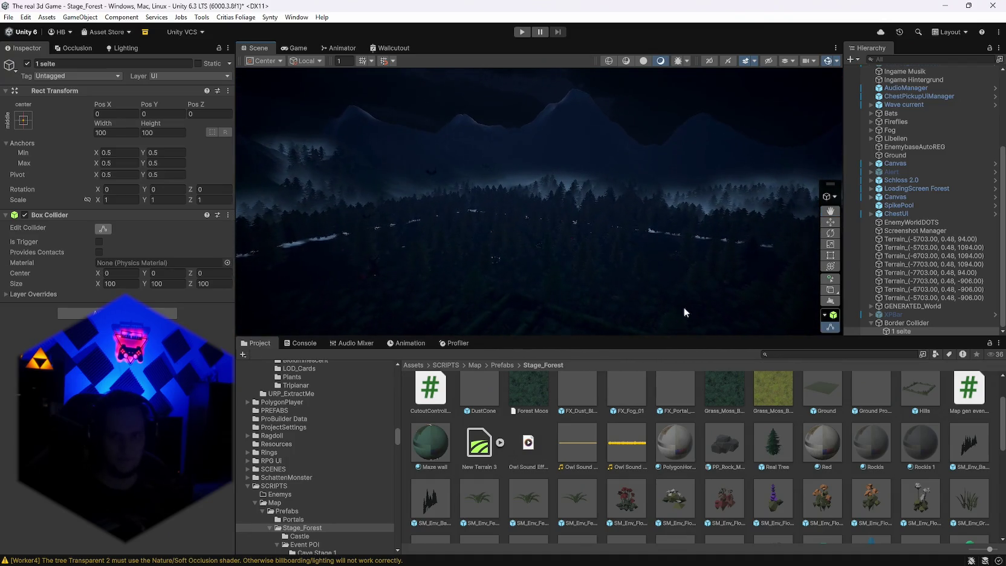
click(901, 323)
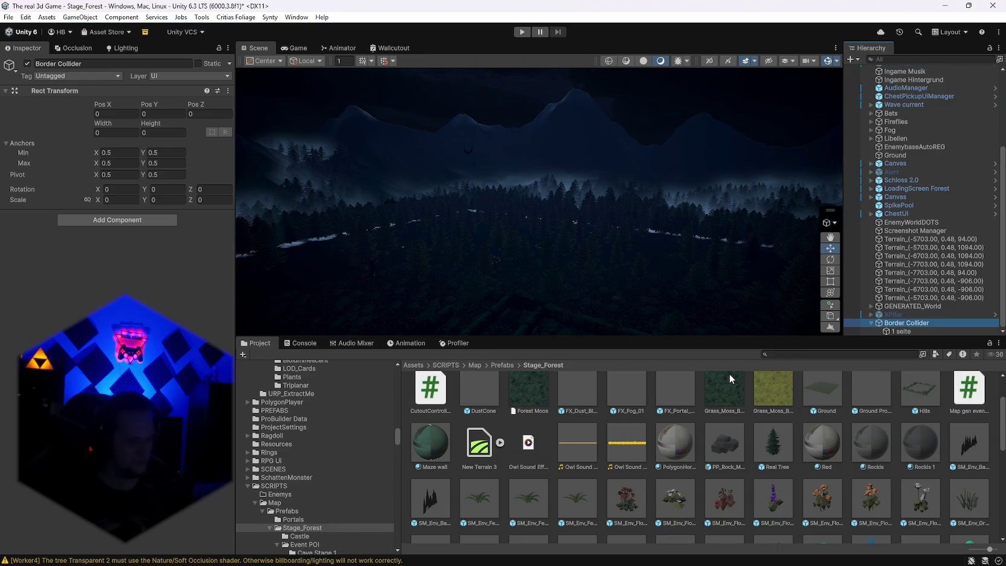
Frame Border Collider and select the 1 seite child to bring up its Box Collider.
key(f)
drag(581, 264, 465, 258)
click(897, 331)
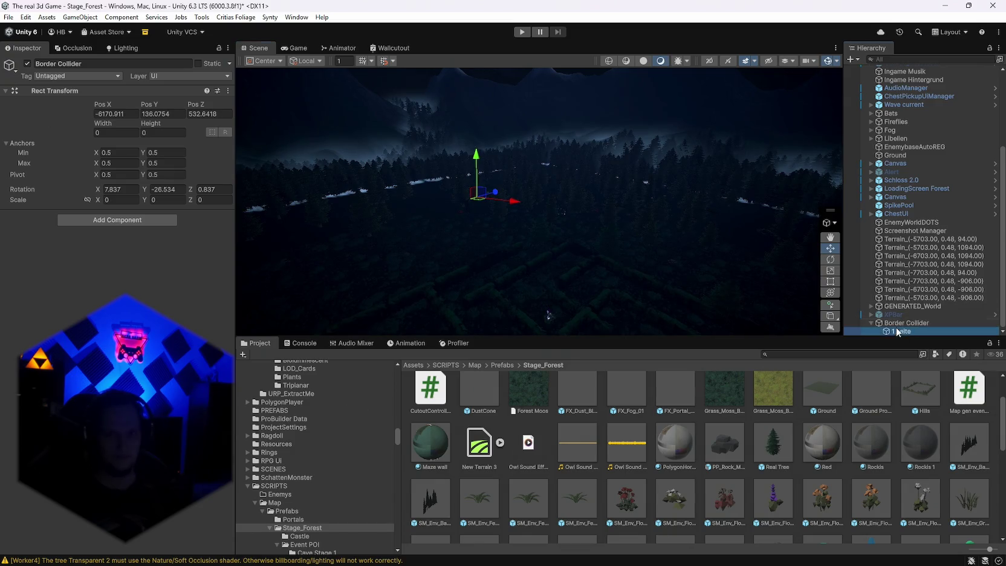
mouse_move(539, 239)
mouse_down()
mouse_move(682, 197)
mouse_move(446, 188)
mouse_move(821, 308)
mouse_up()
click(875, 331)
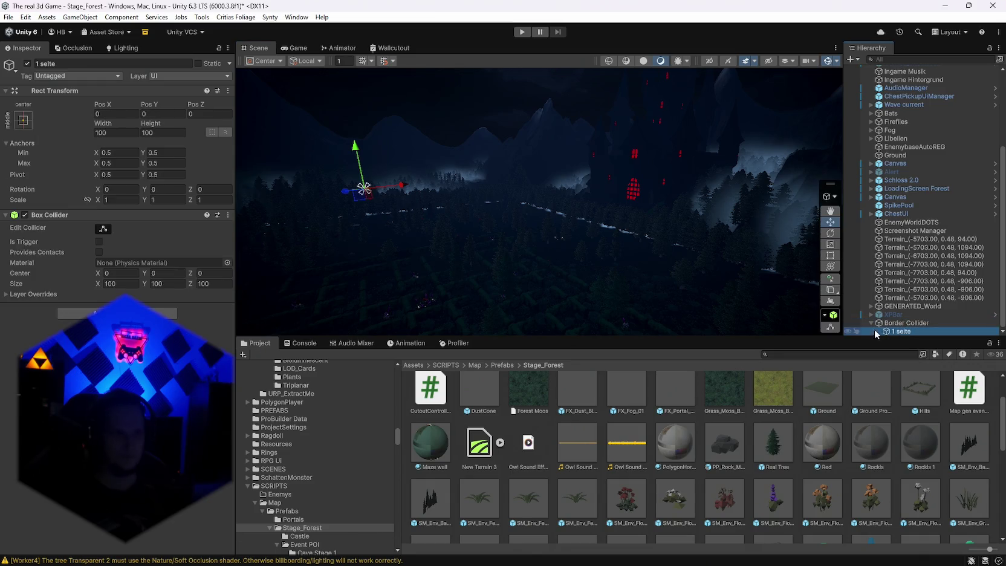
drag(280, 199, 477, 239)
click(423, 229)
click(897, 331)
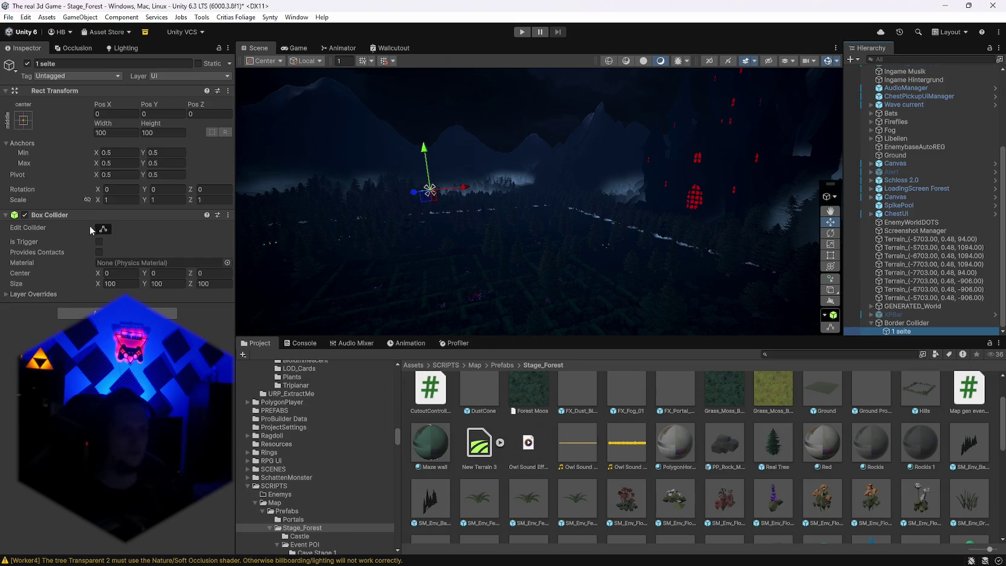
mouse_move(584, 276)
mouse_down()
mouse_move(504, 416)
mouse_move(507, 329)
mouse_up()
drag(680, 261, 575, 224)
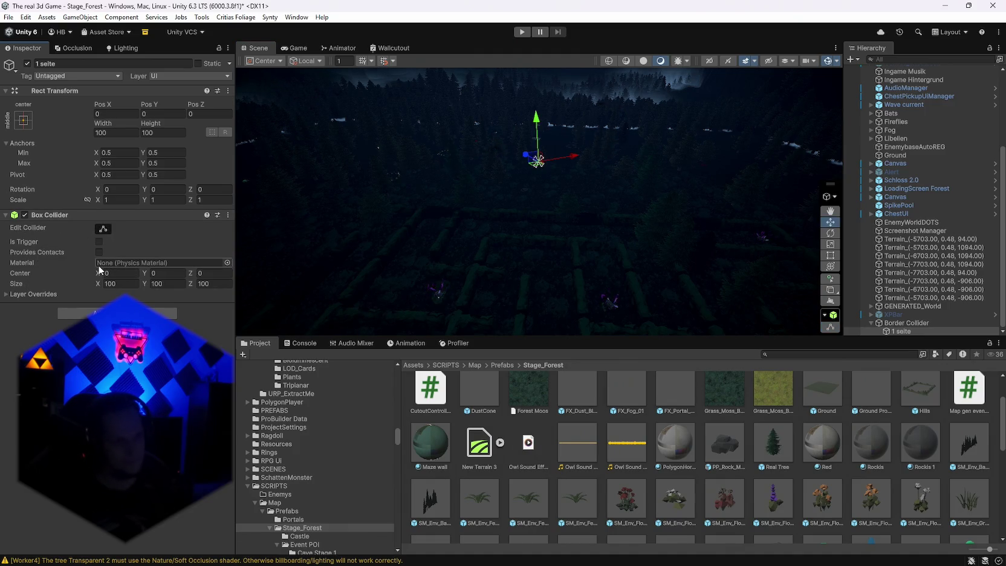
Edit the 1 seite Box Collider, making it a trigger sized 10 on X and Y.
click(106, 228)
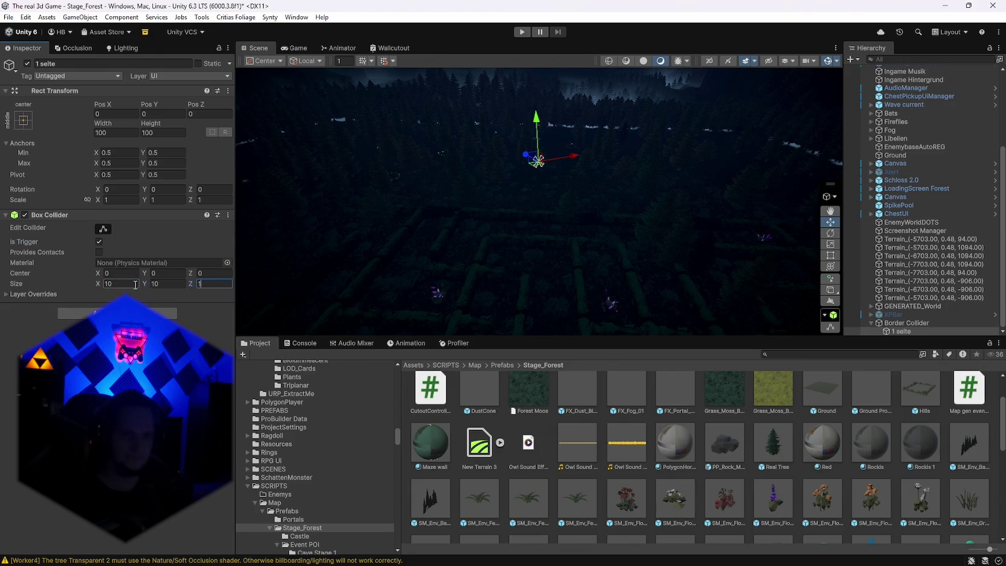
click(907, 323)
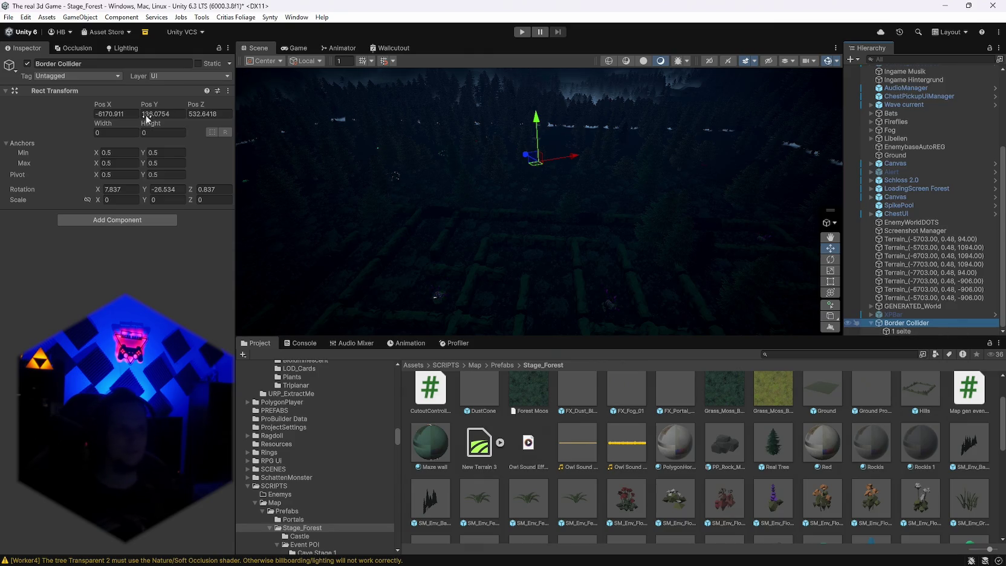
right_click(44, 91)
click(23, 220)
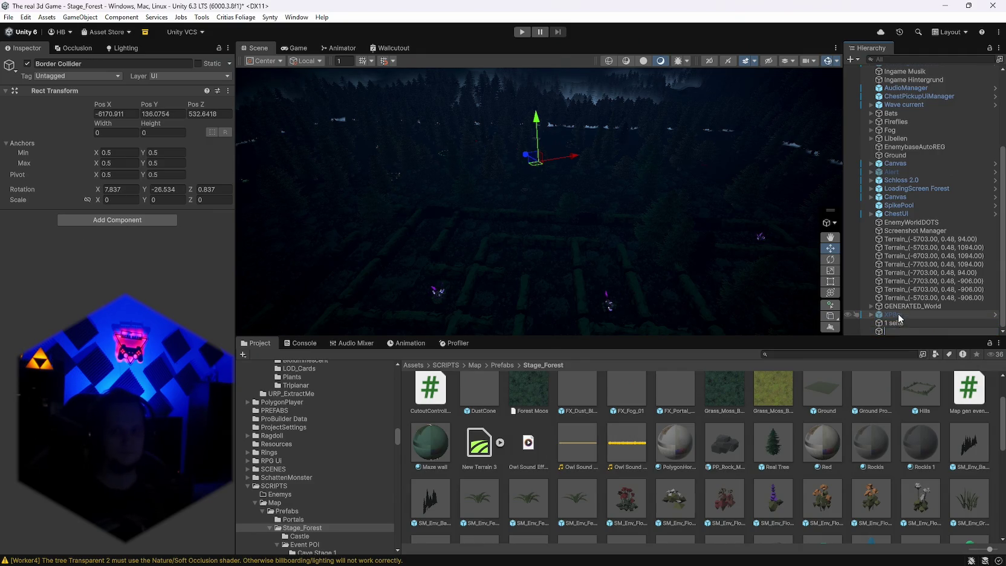
Wrap Border Collider in a new empty parent GameObject at -6170.911, 136.0754, 532.6418.
click(896, 324)
click(899, 330)
click(855, 60)
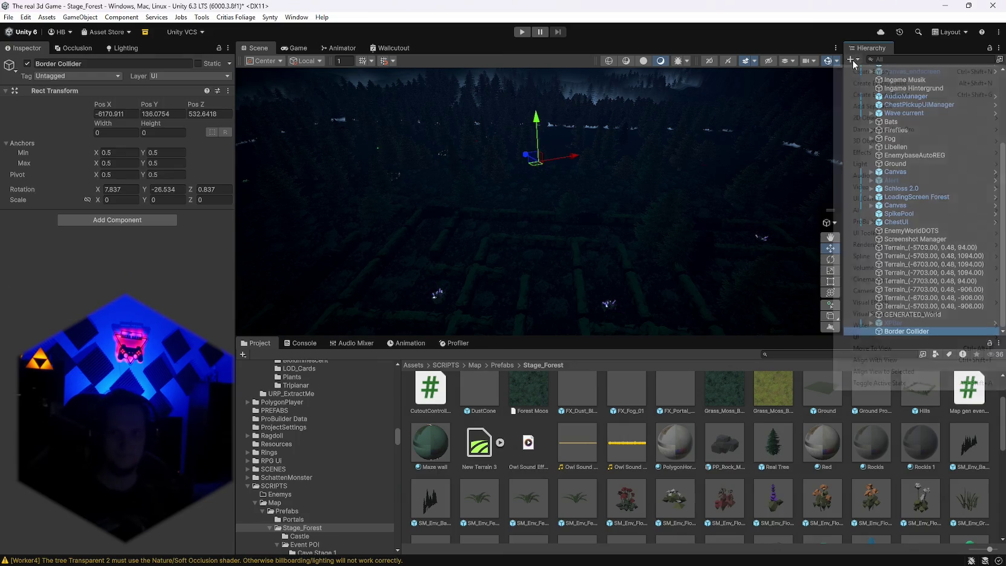
click(883, 94)
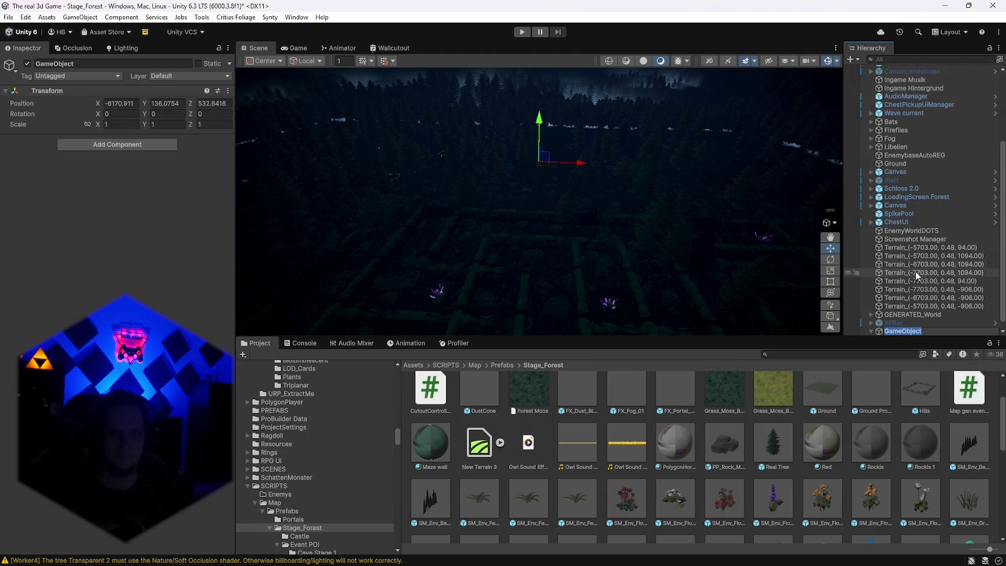
click(896, 329)
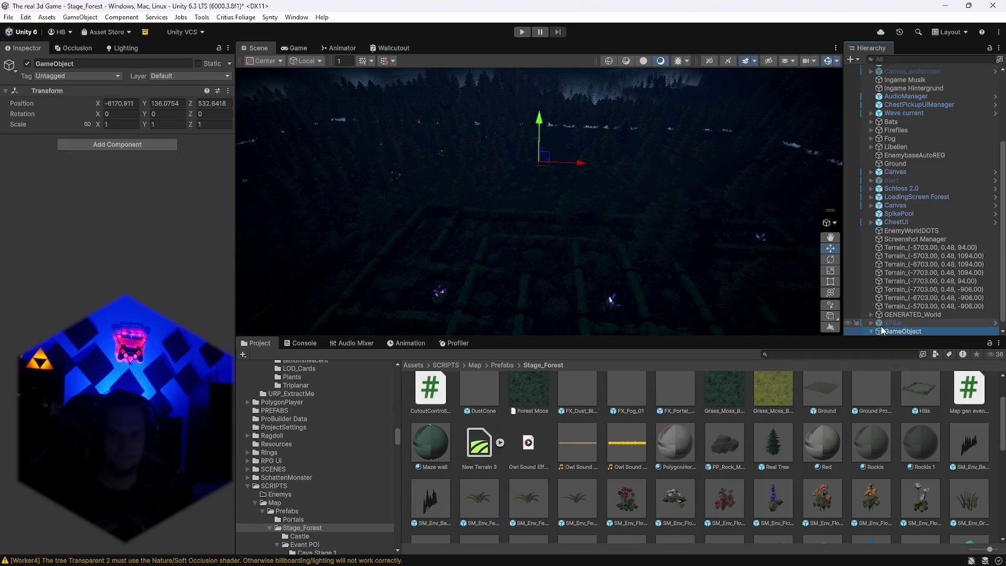
click(870, 331)
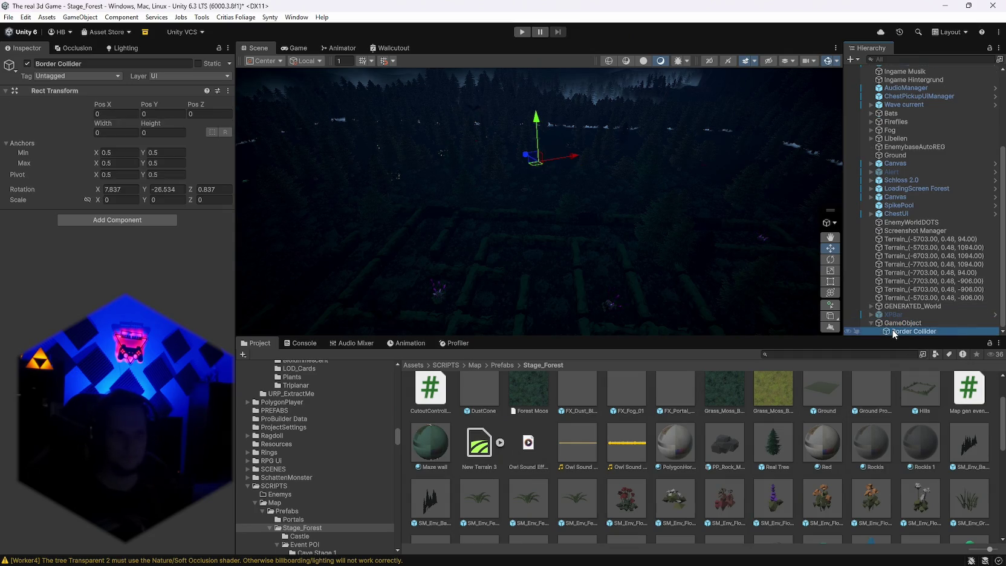
ctrl+click(893, 333)
click(894, 332)
click(128, 144)
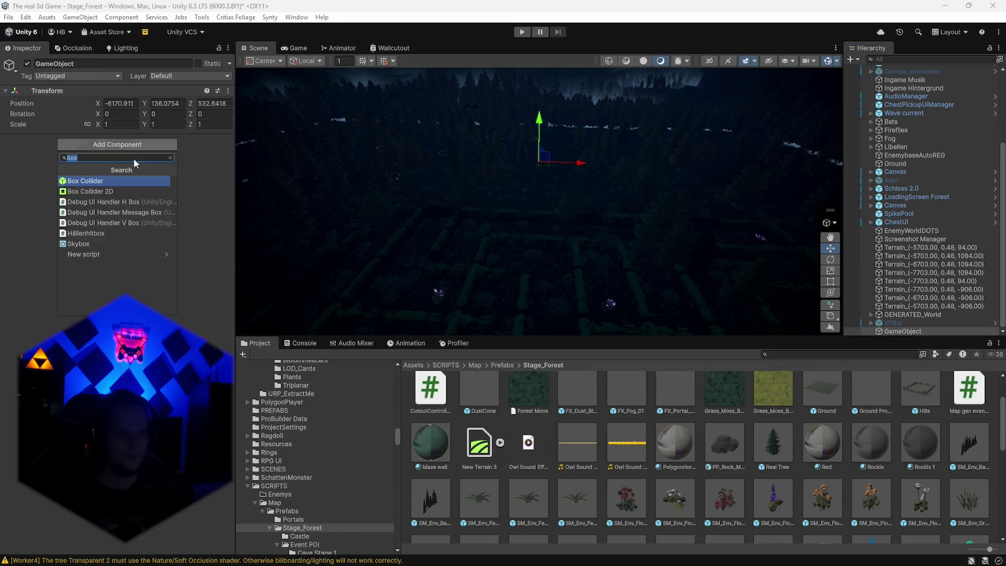
click(39, 179)
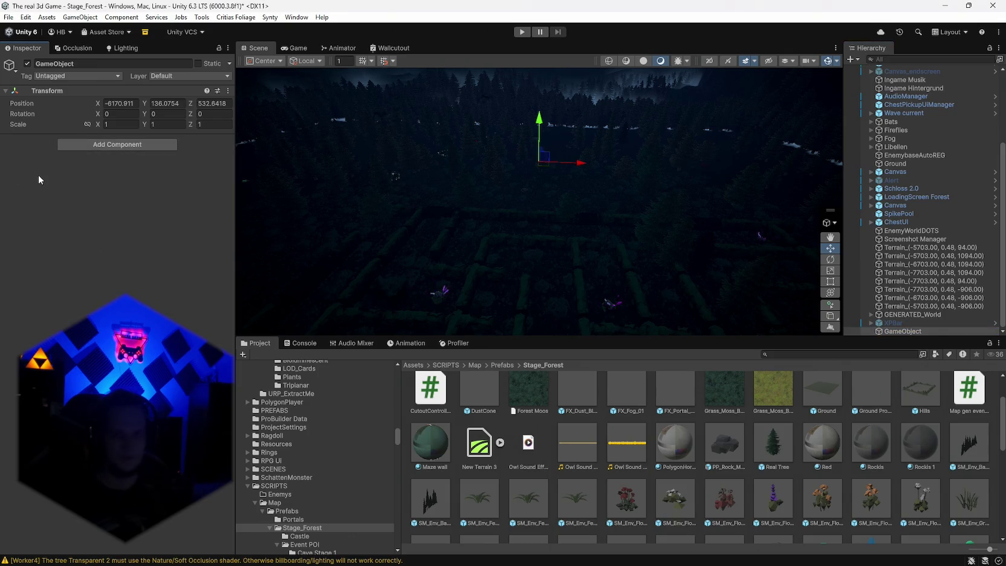
right_click(904, 333)
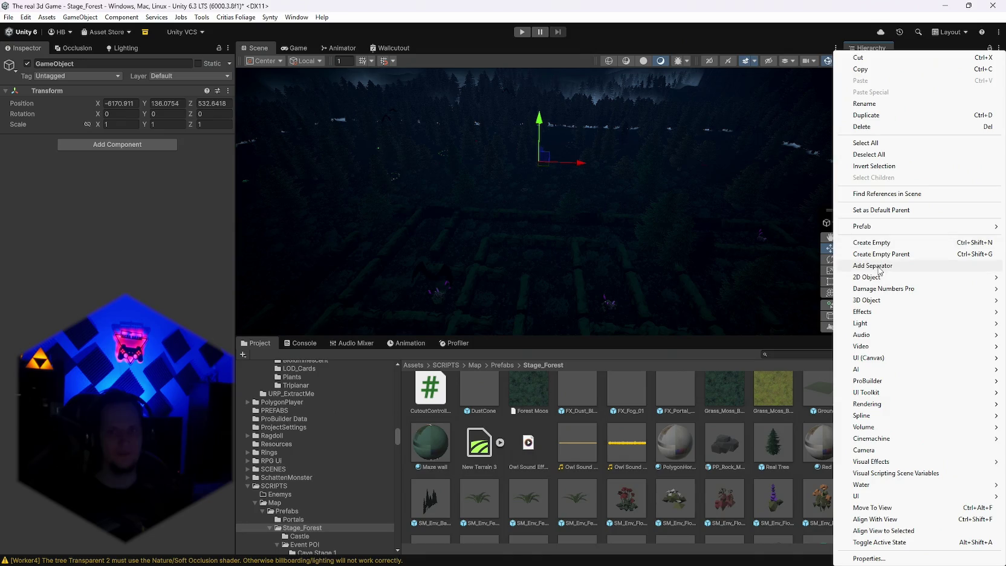
Create an empty child Seite with a Box Collider sized 100 × 100 × 30.
click(878, 243)
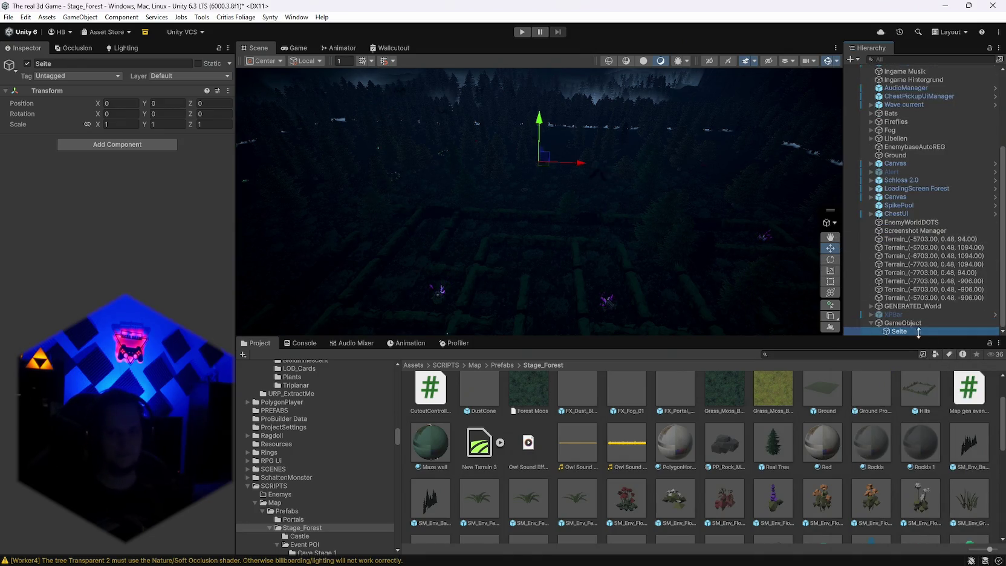
click(112, 144)
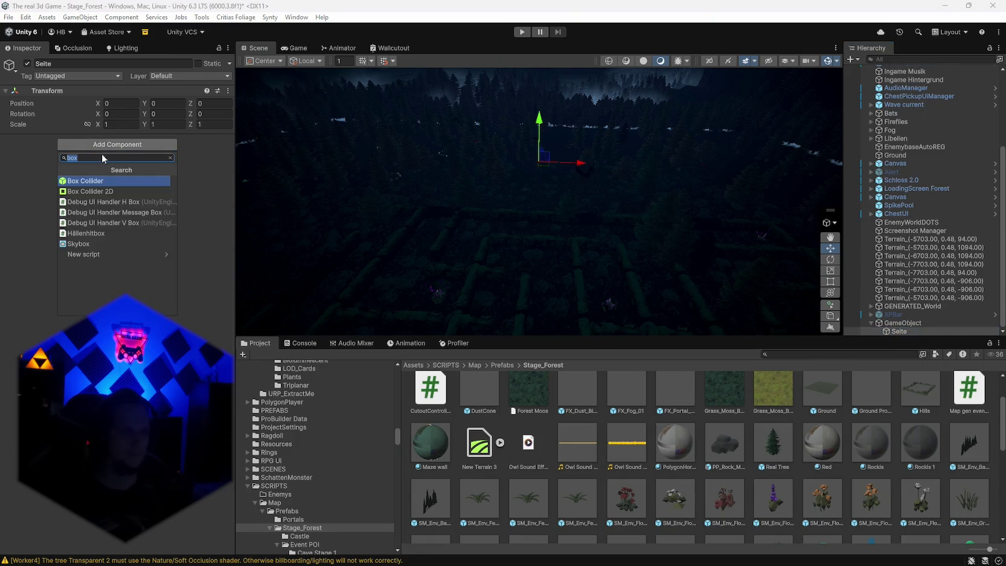
click(86, 182)
text(1)
scroll(656, 234, down, 3)
scroll(669, 251, down, 3)
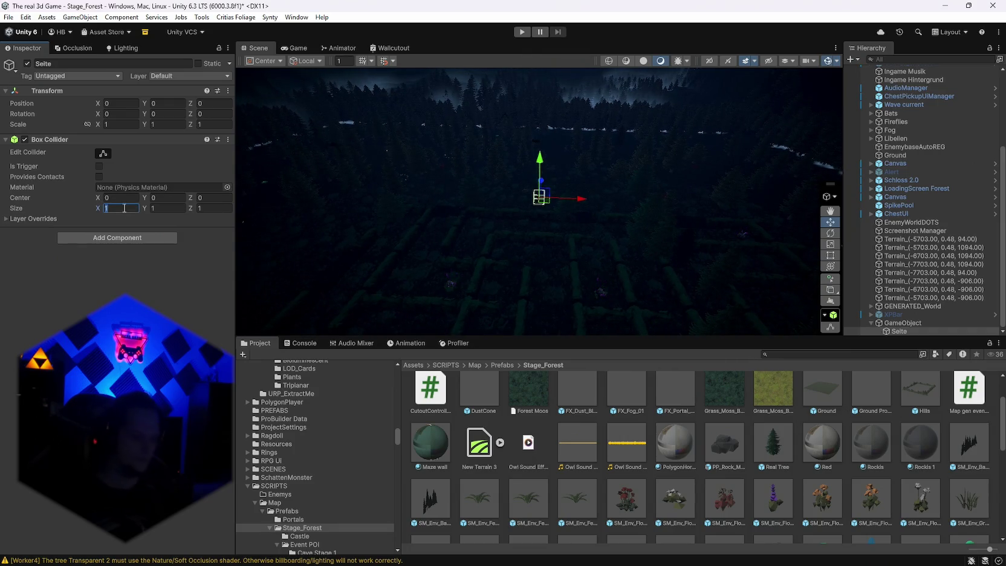
text(0)
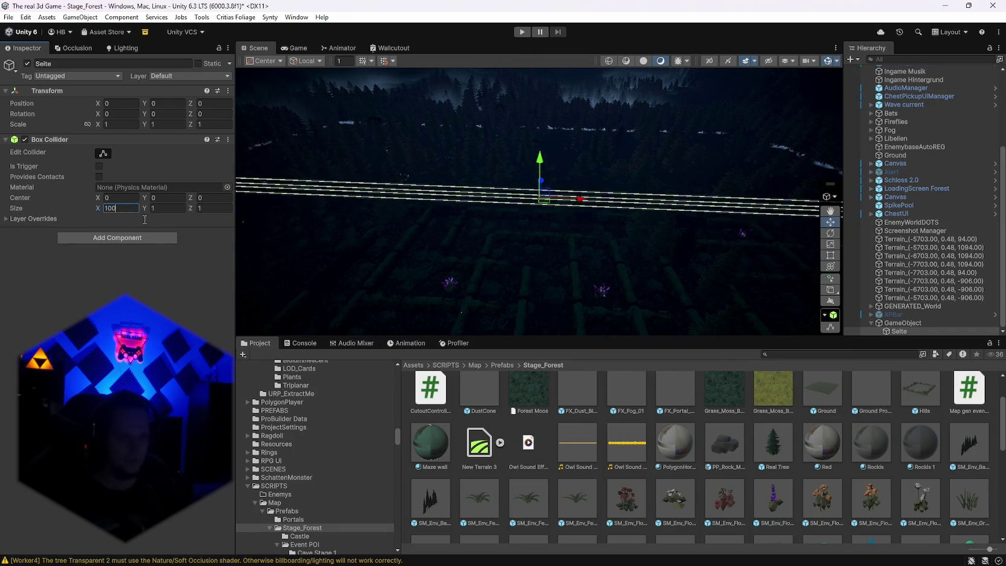
text(00)
drag(484, 218, 358, 225)
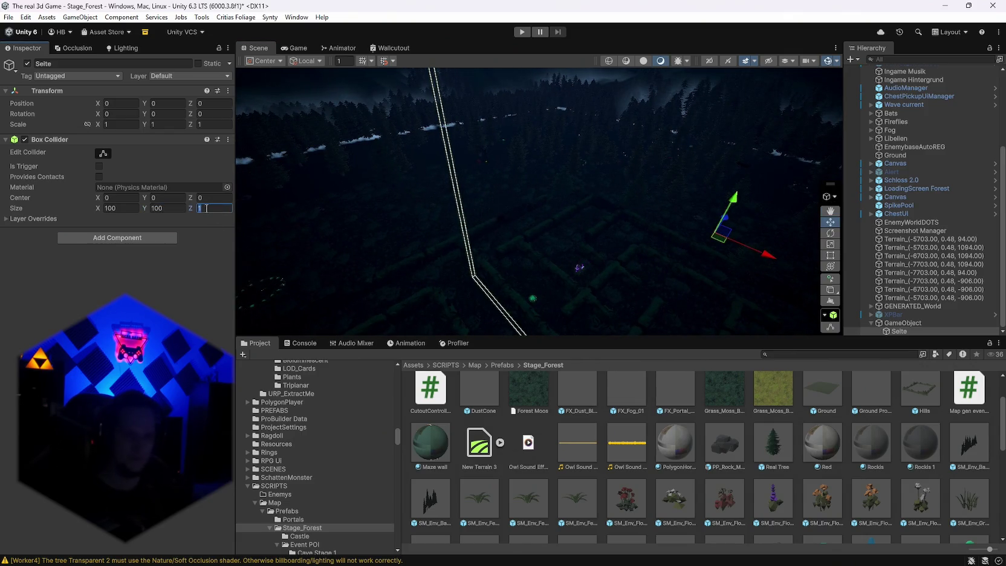
text(30)
Move Seite outward along its Z axis to about Z 590.
mouse_move(608, 227)
mouse_down()
mouse_move(595, 226)
mouse_move(632, 233)
mouse_move(687, 164)
mouse_move(676, 175)
mouse_move(521, 198)
mouse_move(460, 224)
mouse_move(479, 260)
mouse_move(471, 266)
mouse_move(427, 259)
mouse_up()
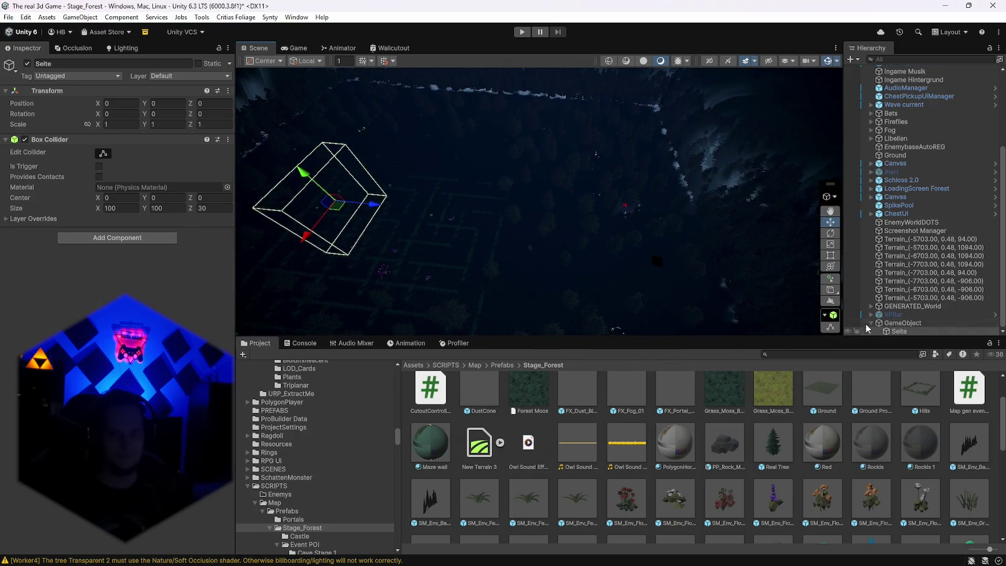
mouse_move(366, 210)
mouse_down()
mouse_move(760, 238)
mouse_move(734, 220)
mouse_move(693, 215)
mouse_move(580, 218)
mouse_move(681, 250)
mouse_move(667, 243)
mouse_up()
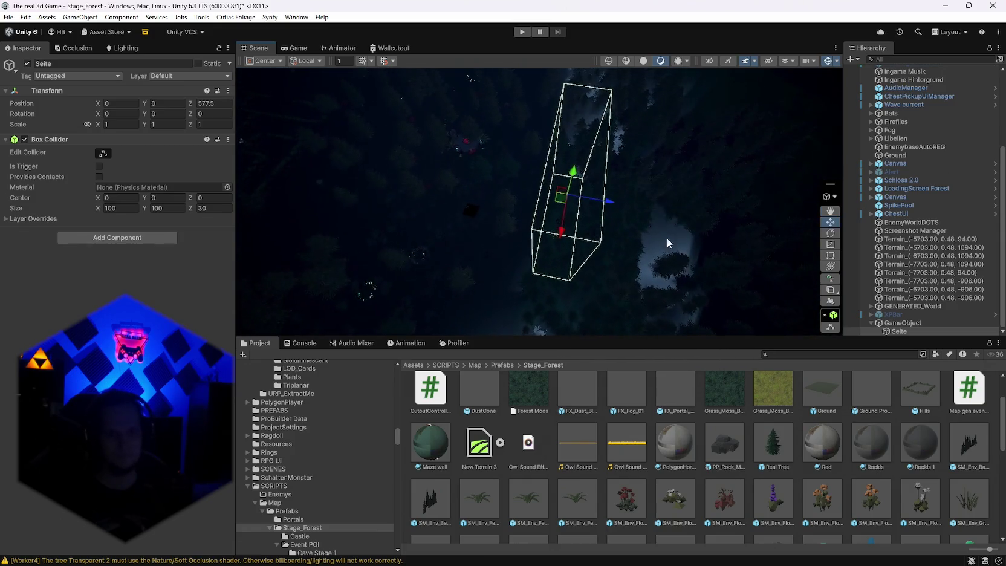
mouse_move(610, 205)
mouse_down()
mouse_move(651, 198)
mouse_move(600, 204)
mouse_move(653, 193)
mouse_move(629, 202)
mouse_move(659, 182)
mouse_move(611, 254)
mouse_move(483, 299)
mouse_move(763, 272)
mouse_move(592, 284)
mouse_up()
Stretch Seite's Box Collider sideways into a long wall about 232 tall.
mouse_move(610, 236)
mouse_down()
mouse_move(458, 254)
mouse_move(638, 202)
mouse_move(620, 186)
mouse_move(651, 164)
mouse_move(599, 121)
mouse_move(471, 67)
mouse_move(494, 211)
mouse_move(572, 261)
mouse_move(951, 249)
mouse_move(861, 213)
mouse_move(265, 175)
mouse_move(410, 165)
mouse_move(368, 180)
mouse_move(440, 218)
mouse_move(447, 211)
mouse_move(324, 206)
mouse_move(542, 65)
mouse_up()
mouse_move(441, 71)
mouse_down()
mouse_move(415, 52)
mouse_move(332, 119)
mouse_move(317, 97)
mouse_move(318, 155)
mouse_move(292, 151)
mouse_move(399, 157)
mouse_move(362, 92)
mouse_move(229, 88)
mouse_move(100, 47)
mouse_move(62, 50)
mouse_move(38, 107)
mouse_move(949, 125)
mouse_move(844, 145)
mouse_move(907, 181)
mouse_up()
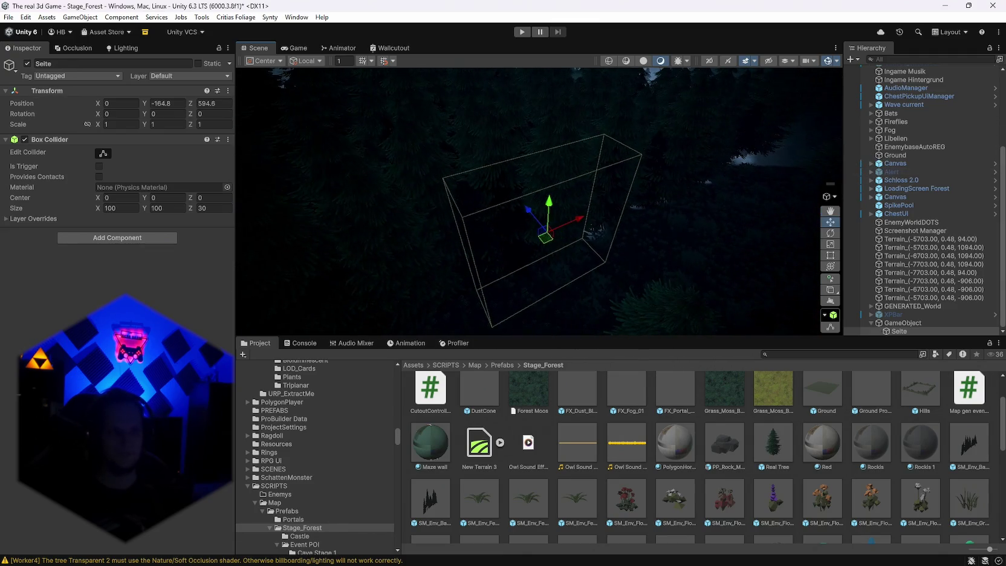
click(102, 153)
mouse_move(558, 174)
mouse_down()
mouse_move(645, 159)
mouse_move(563, 211)
mouse_up()
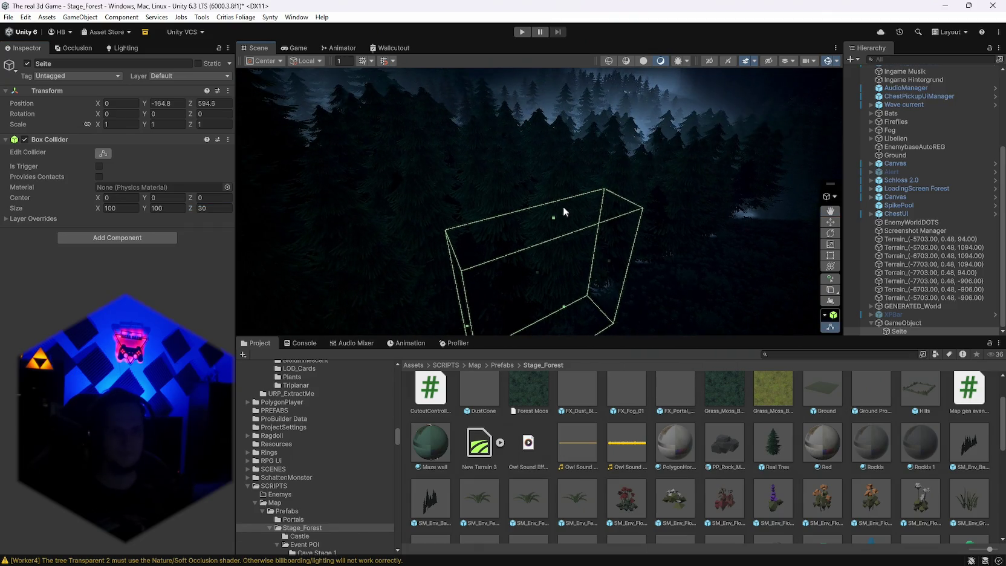
mouse_move(615, 143)
mouse_down()
mouse_move(573, 124)
mouse_move(611, 186)
mouse_move(595, 202)
mouse_move(557, 195)
mouse_up()
mouse_move(595, 126)
mouse_down()
mouse_move(317, 126)
mouse_move(537, 119)
mouse_move(436, 149)
mouse_move(454, 149)
mouse_move(710, 104)
mouse_move(494, 267)
mouse_move(586, 272)
mouse_move(444, 332)
mouse_move(535, 293)
mouse_up()
drag(610, 225, 430, 251)
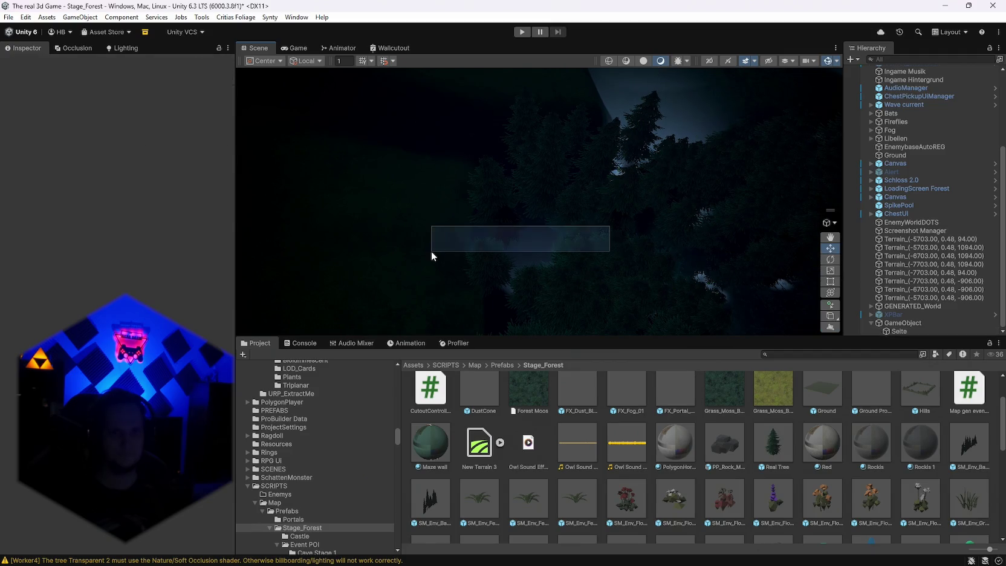
key(ctrl+z)
mouse_move(612, 224)
mouse_down()
mouse_move(382, 262)
mouse_move(752, 188)
mouse_move(813, 135)
mouse_move(804, 136)
mouse_move(820, 142)
mouse_move(546, 173)
mouse_move(374, 164)
mouse_up()
mouse_move(471, 173)
mouse_down()
mouse_move(759, 245)
mouse_move(698, 235)
mouse_move(585, 258)
mouse_move(449, 261)
mouse_move(635, 247)
mouse_move(458, 243)
mouse_move(864, 305)
mouse_up()
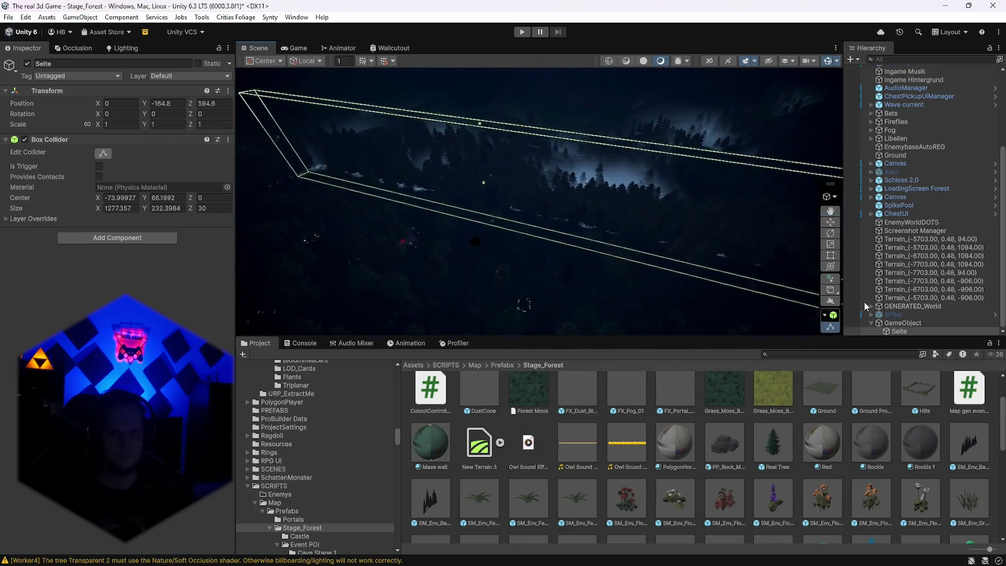
Duplicate the Seite wall and move the copy Seite (1) to the far side at Z -463.1.
click(858, 330)
key(f)
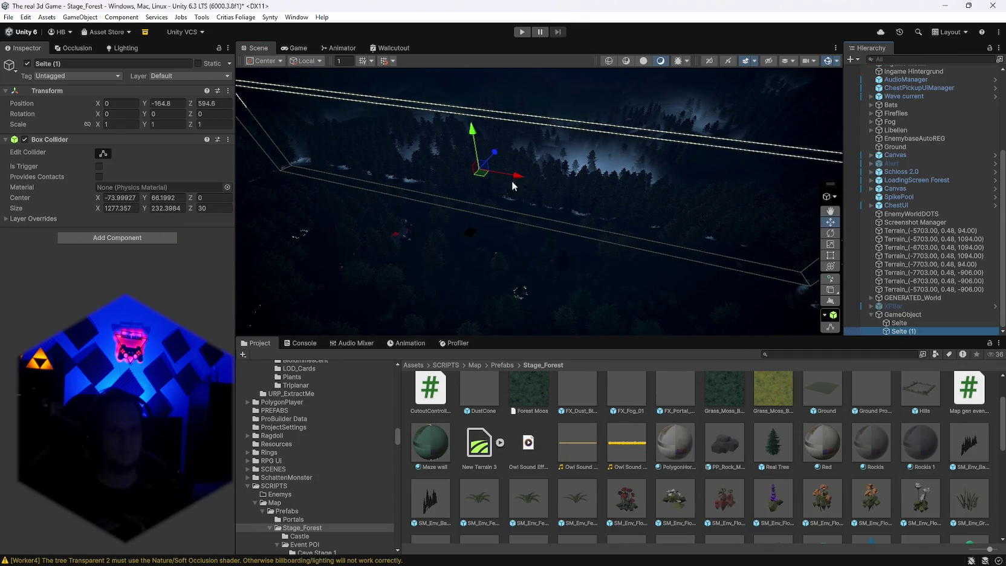
drag(494, 160, 463, 191)
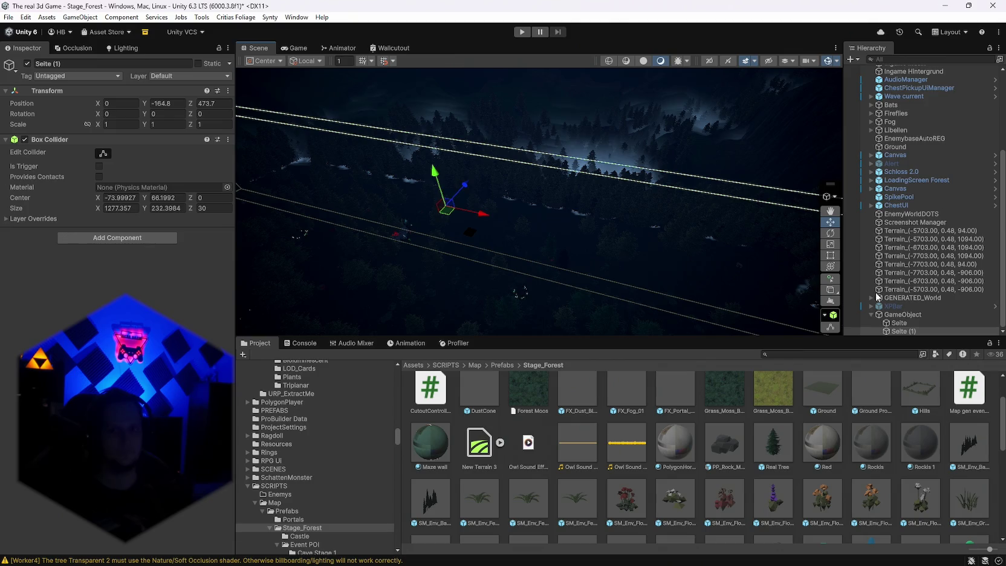
click(897, 331)
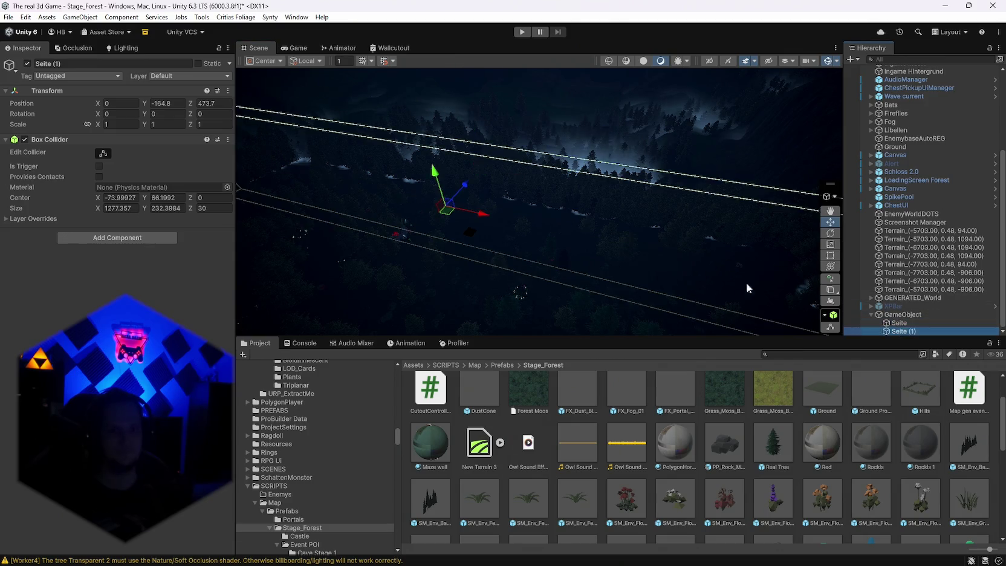
key(f)
mouse_move(617, 193)
mouse_down()
mouse_move(332, 224)
mouse_move(315, 195)
mouse_move(267, 178)
mouse_move(295, 168)
mouse_move(476, 217)
mouse_move(514, 197)
mouse_move(528, 168)
mouse_move(527, 185)
mouse_move(539, 171)
mouse_move(600, 186)
mouse_move(659, 176)
mouse_move(589, 173)
mouse_move(690, 146)
mouse_up()
mouse_move(446, 200)
mouse_down()
mouse_move(427, 204)
mouse_move(399, 282)
mouse_move(382, 296)
mouse_move(308, 296)
mouse_move(323, 294)
mouse_move(340, 312)
mouse_move(343, 254)
mouse_move(349, 333)
mouse_move(404, 157)
mouse_move(631, 148)
mouse_move(626, 138)
mouse_move(797, 161)
mouse_move(881, 90)
mouse_move(975, 189)
mouse_move(909, 168)
mouse_move(135, 177)
mouse_move(401, 156)
mouse_move(271, 231)
mouse_move(945, 201)
mouse_move(995, 208)
mouse_move(360, 232)
mouse_move(601, 224)
mouse_move(802, 278)
mouse_up()
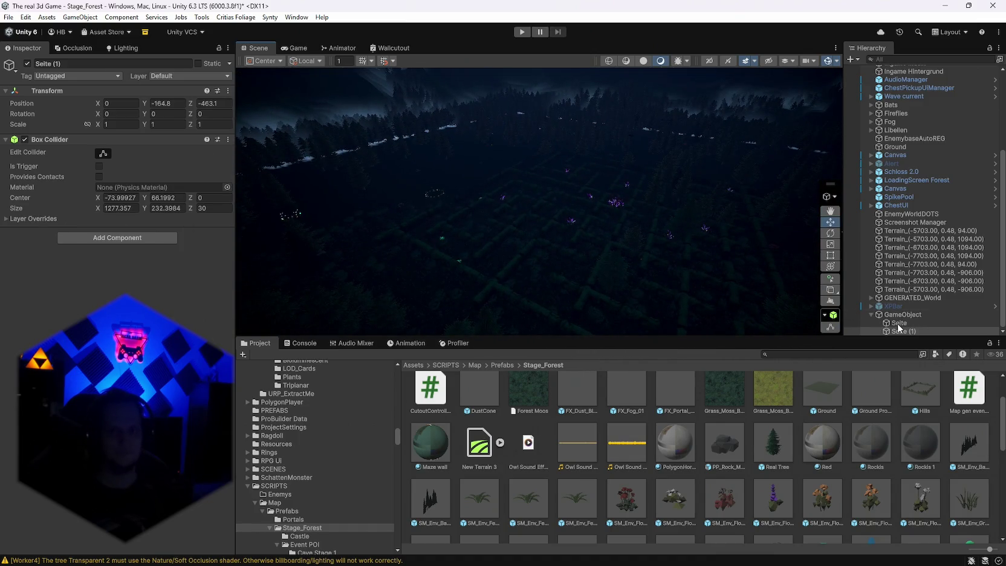
click(898, 324)
Group Seite and Seite (1) under a new empty parent.
right_click(898, 334)
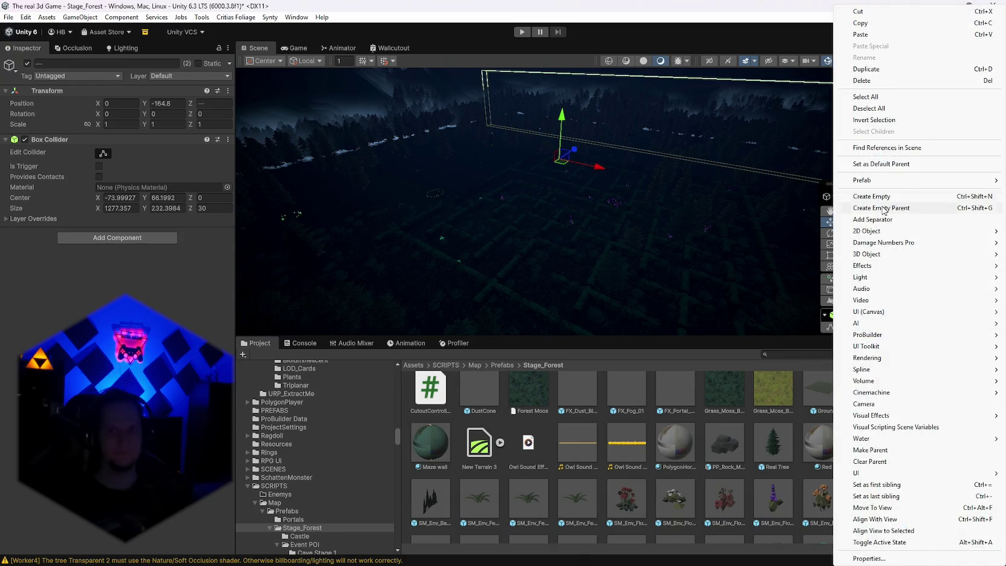
click(881, 210)
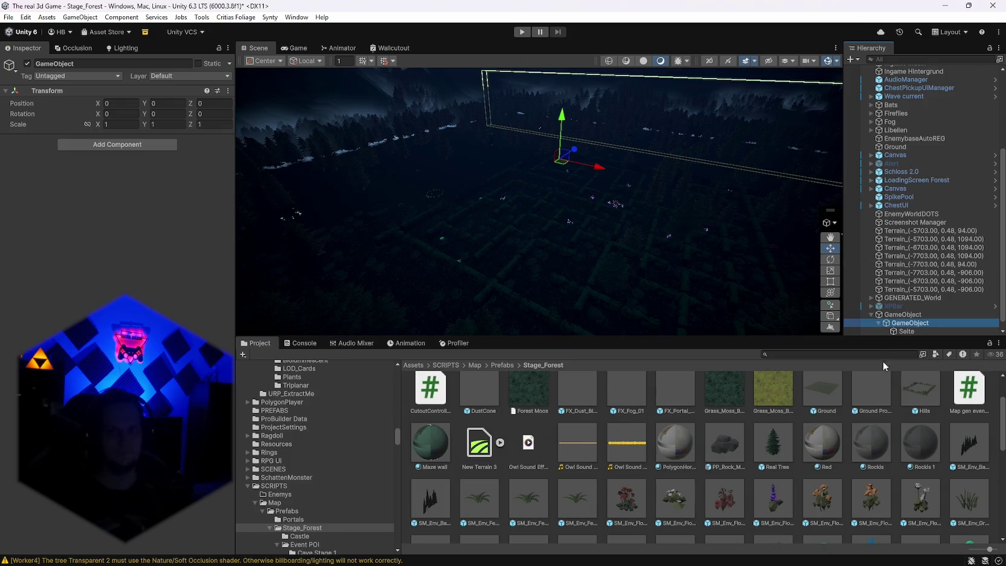
click(878, 324)
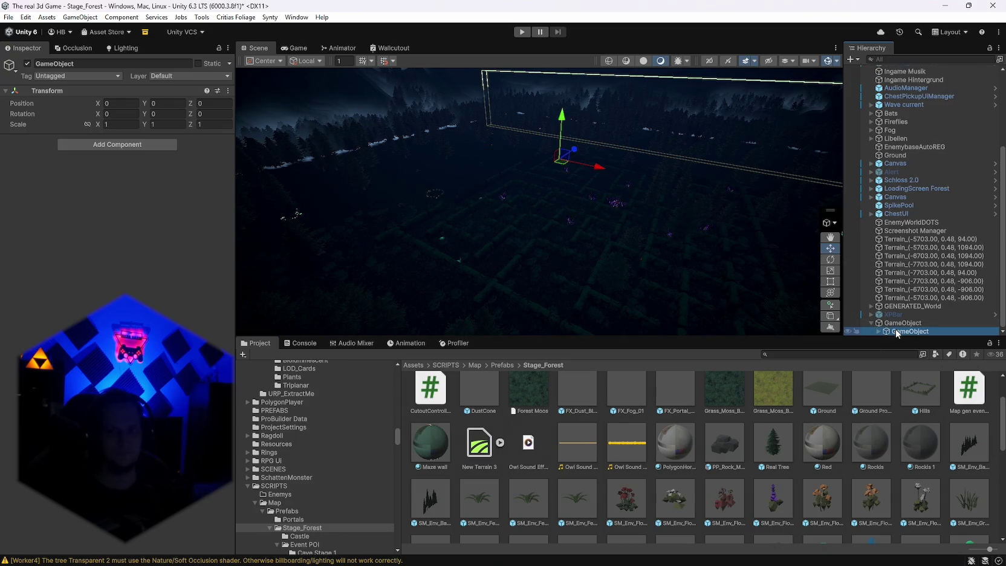
Duplicate the wall group and rotate the copy 90° around Y.
key(ctrl+d)
scroll(696, 263, down, 5)
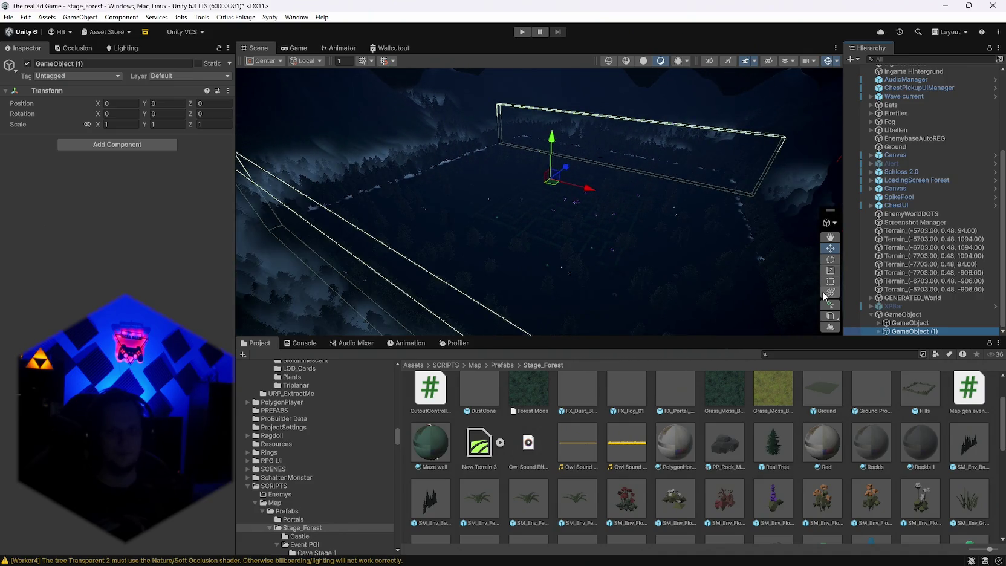
click(823, 292)
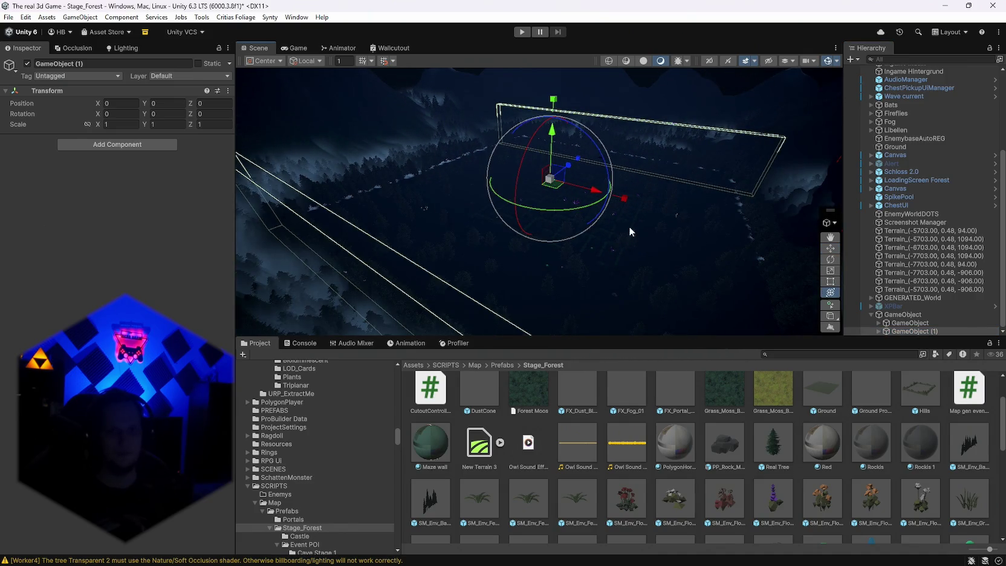
mouse_move(569, 207)
mouse_down()
mouse_move(343, 219)
mouse_move(358, 220)
mouse_up()
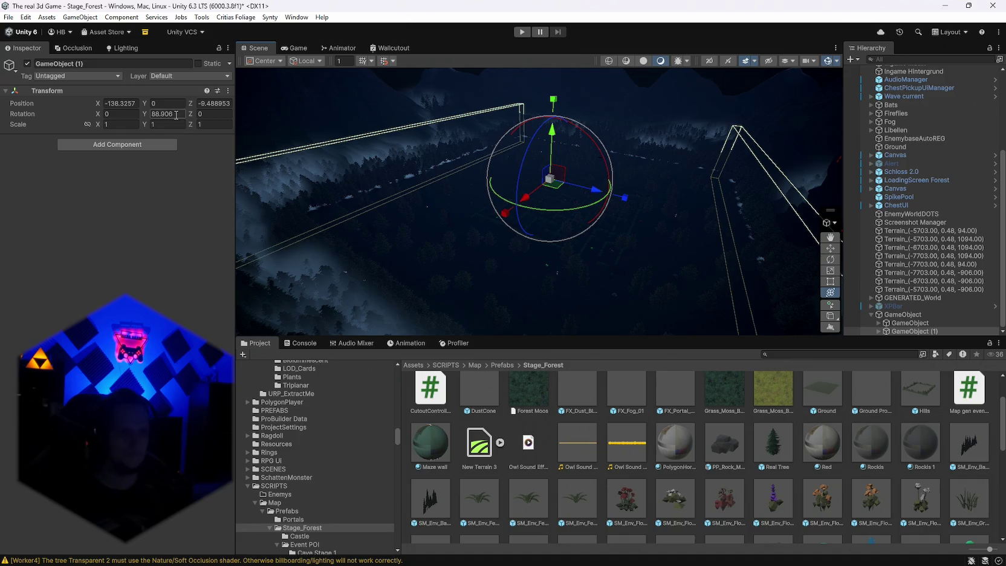
text(90)
mouse_move(324, 126)
mouse_down()
mouse_move(654, 213)
mouse_move(859, 301)
mouse_up()
click(878, 330)
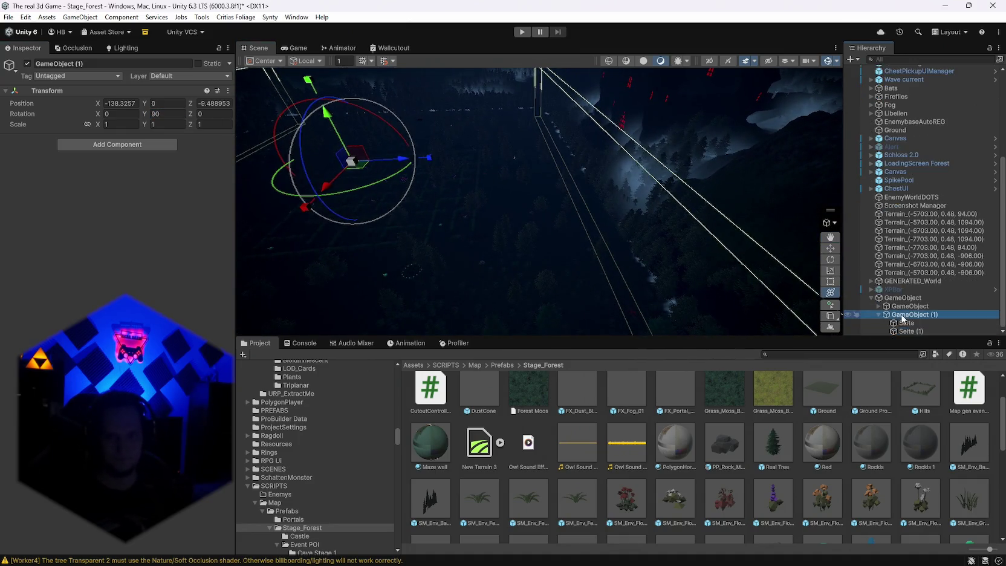
click(906, 323)
mouse_move(695, 229)
mouse_down()
mouse_move(664, 244)
mouse_move(645, 227)
mouse_move(604, 222)
mouse_move(571, 162)
mouse_move(592, 164)
mouse_move(513, 242)
mouse_move(532, 265)
mouse_move(596, 154)
mouse_move(651, 197)
mouse_move(612, 307)
mouse_move(523, 309)
mouse_move(579, 343)
mouse_move(510, 274)
mouse_move(660, 132)
mouse_move(642, 125)
mouse_move(652, 180)
mouse_move(616, 188)
mouse_move(633, 283)
mouse_move(634, 147)
mouse_move(91, 160)
mouse_up()
mouse_move(544, 181)
mouse_down()
mouse_move(797, 168)
mouse_move(742, 161)
mouse_move(849, 198)
mouse_move(958, 206)
mouse_up()
Nudge the copied group's Seite (1) to Z -453.1, then select the Ground terrain for detail painting.
double_click(916, 331)
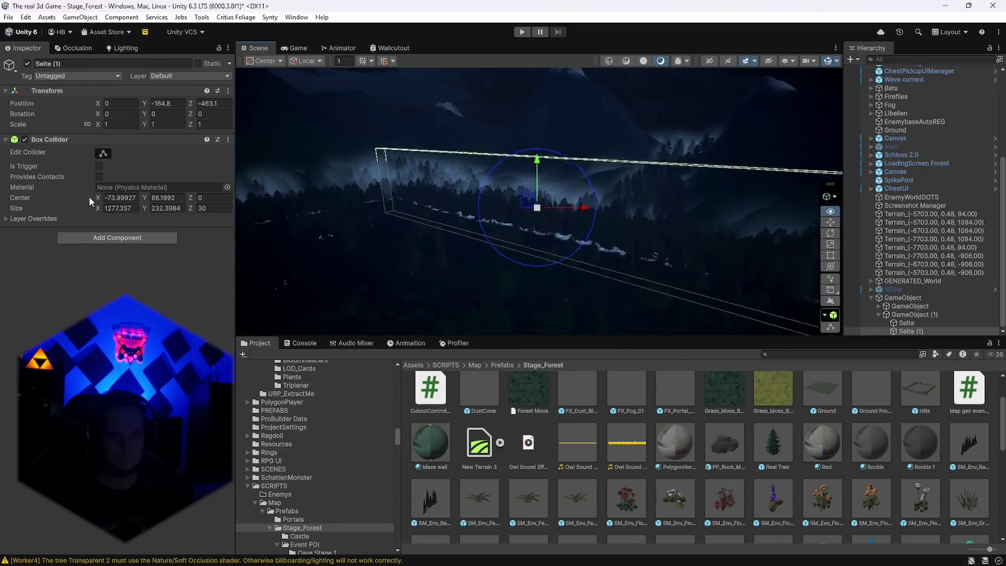
drag(914, 304, 774, 150)
mouse_move(545, 134)
mouse_down()
mouse_move(533, 130)
mouse_move(487, 216)
mouse_move(666, 191)
mouse_move(611, 161)
mouse_move(618, 157)
mouse_move(514, 83)
mouse_move(282, 52)
mouse_move(207, 79)
mouse_move(124, 138)
mouse_move(270, 135)
mouse_move(637, 361)
mouse_up()
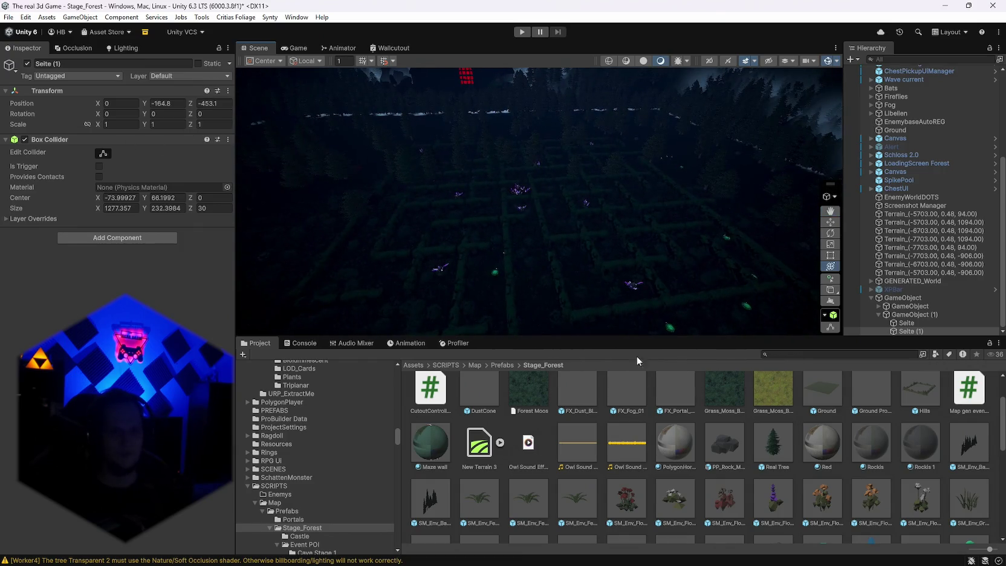
click(450, 285)
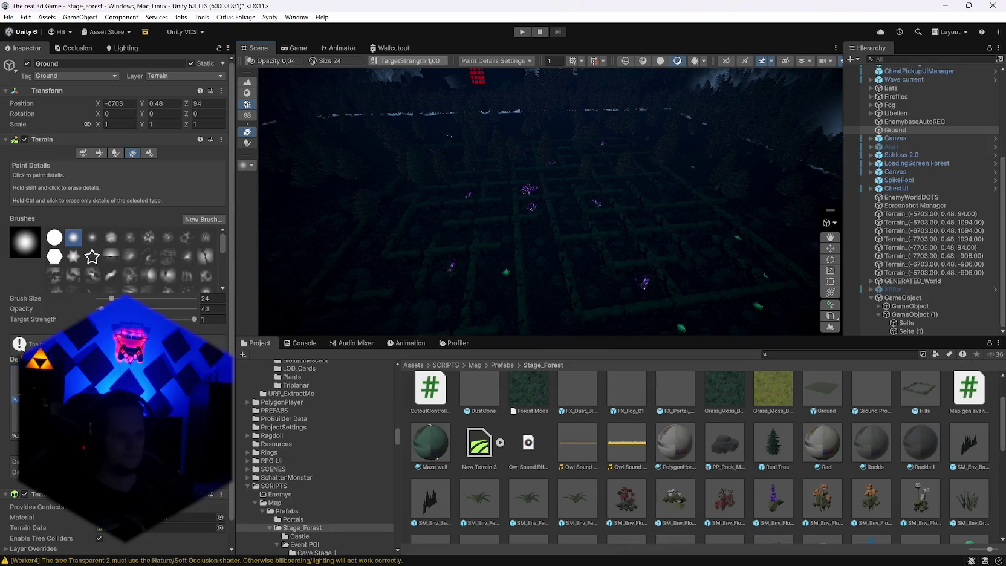
Enable GPU instancing on the first painted detail mesh and apply it.
mouse_move(549, 272)
mouse_down()
mouse_move(155, 267)
mouse_move(294, 193)
mouse_move(375, 194)
mouse_move(404, 215)
mouse_move(460, 207)
mouse_move(399, 239)
mouse_up()
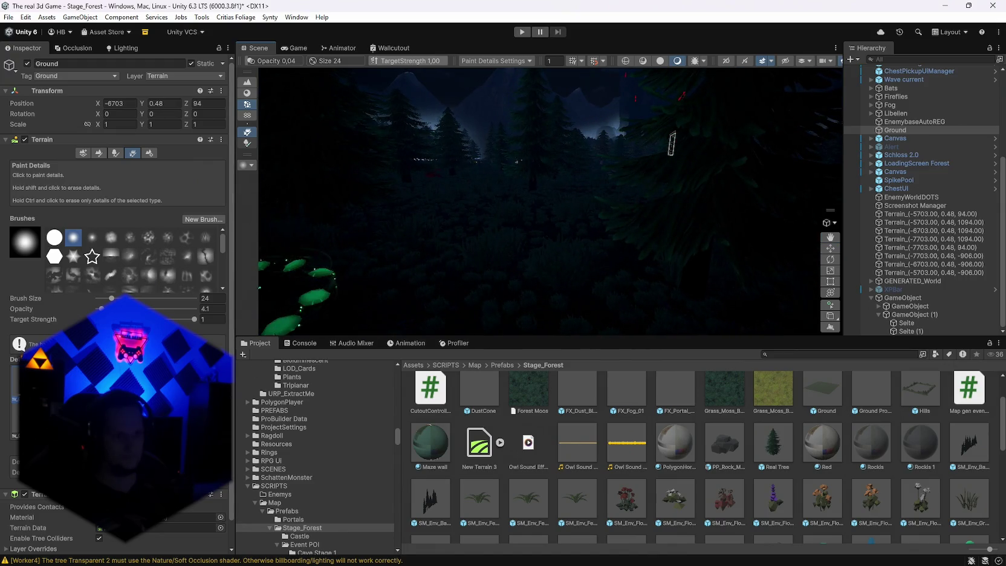
double_click(15, 381)
click(286, 225)
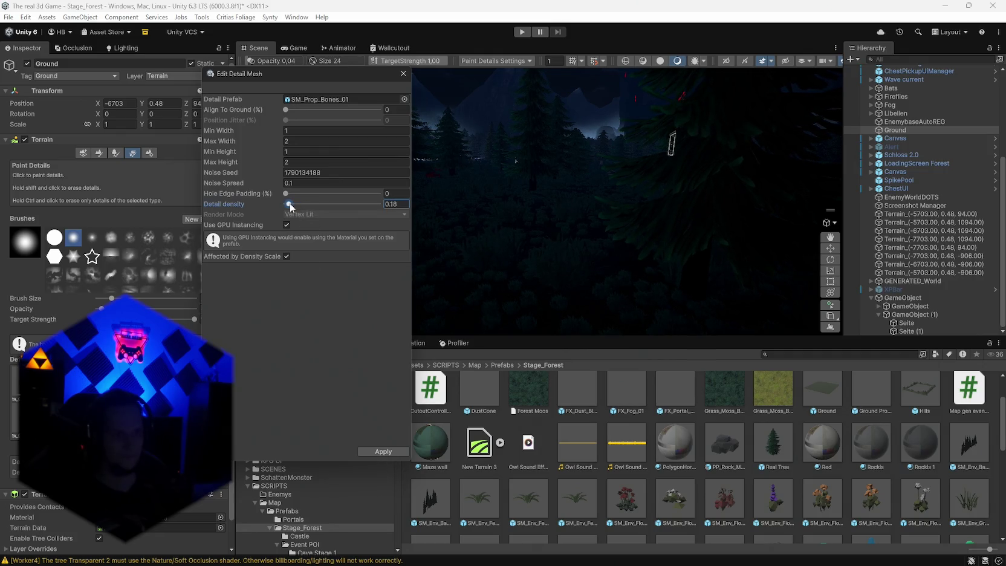
click(373, 454)
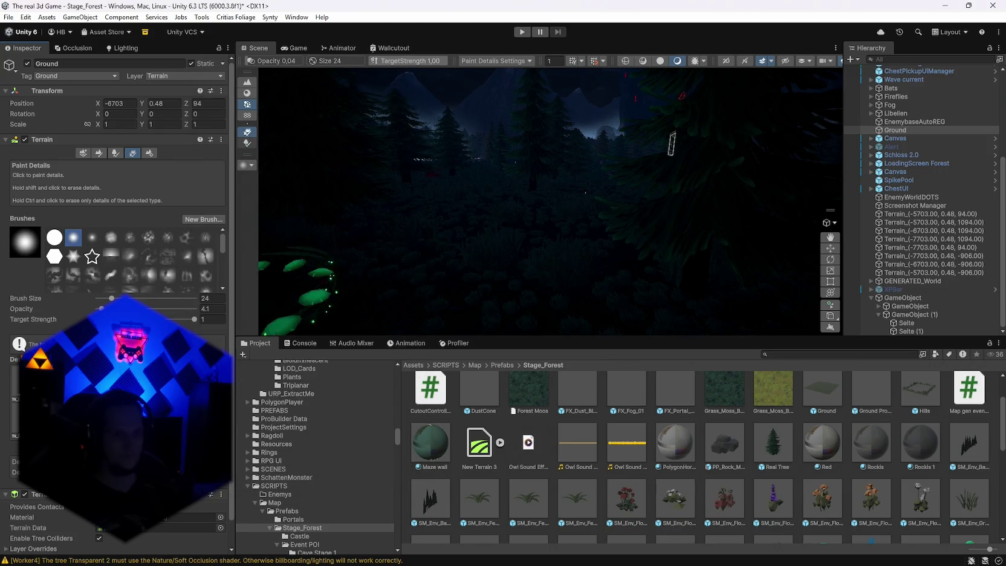
mouse_move(394, 276)
mouse_down()
mouse_move(685, 253)
mouse_move(692, 242)
mouse_move(714, 261)
mouse_move(696, 270)
mouse_move(786, 270)
mouse_up()
mouse_move(854, 270)
mouse_down()
mouse_move(640, 247)
mouse_move(281, 263)
mouse_move(530, 282)
mouse_move(494, 299)
mouse_up()
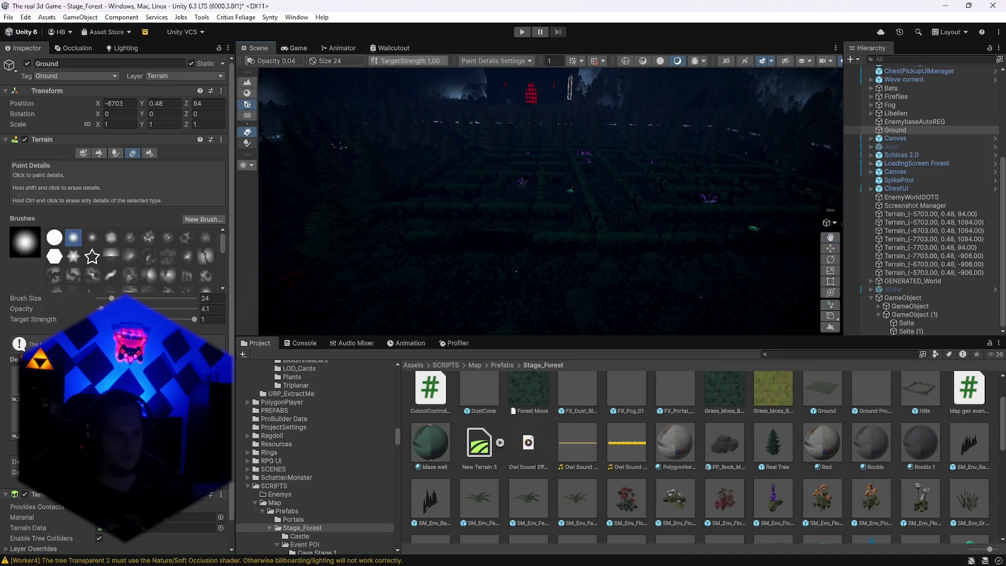
Set detail density 0.5 on SM_Prop_Bones_01 and SM_Env_Pebbles_03, _02 and _01.
double_click(91, 387)
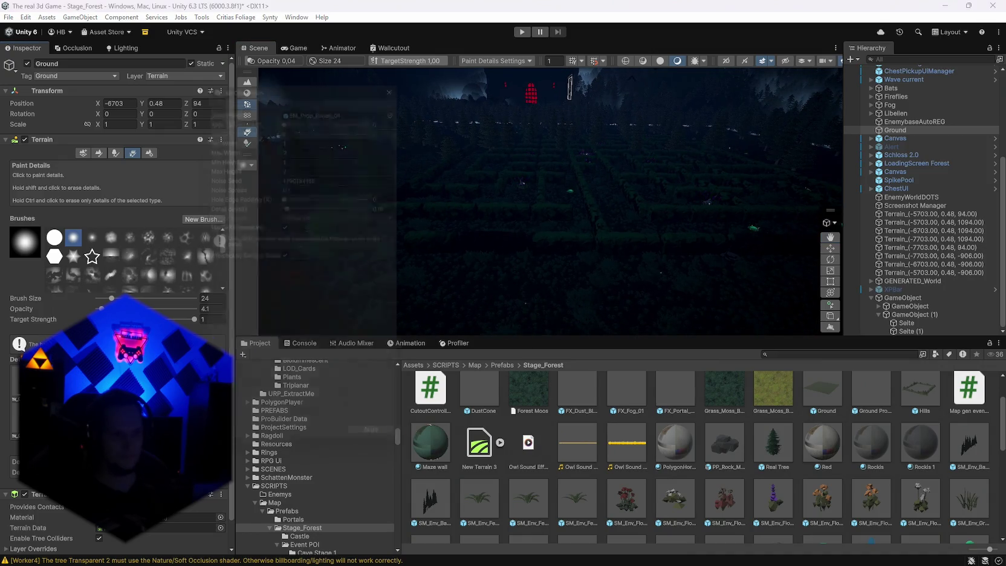
click(403, 73)
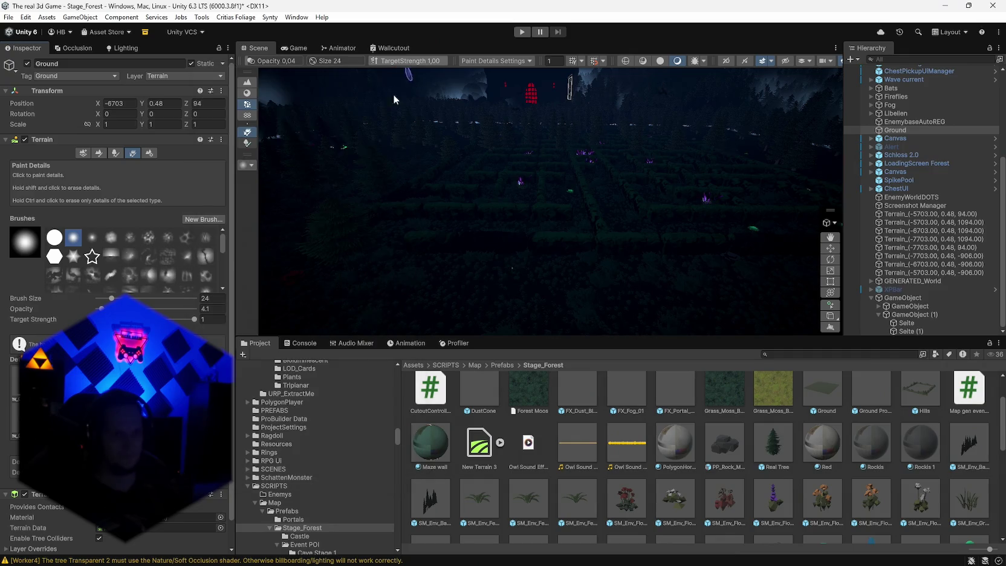
double_click(91, 386)
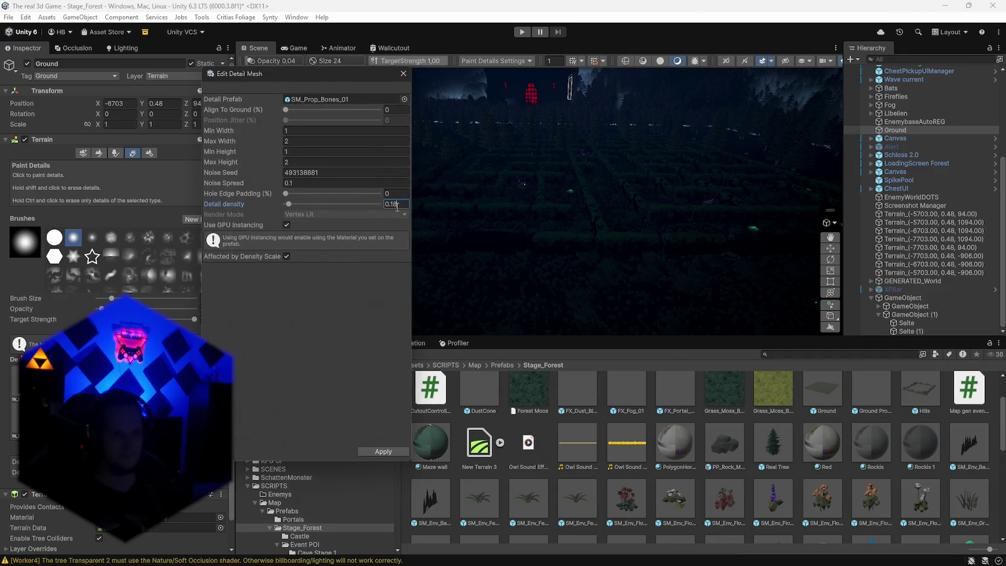
click(379, 452)
double_click(91, 387)
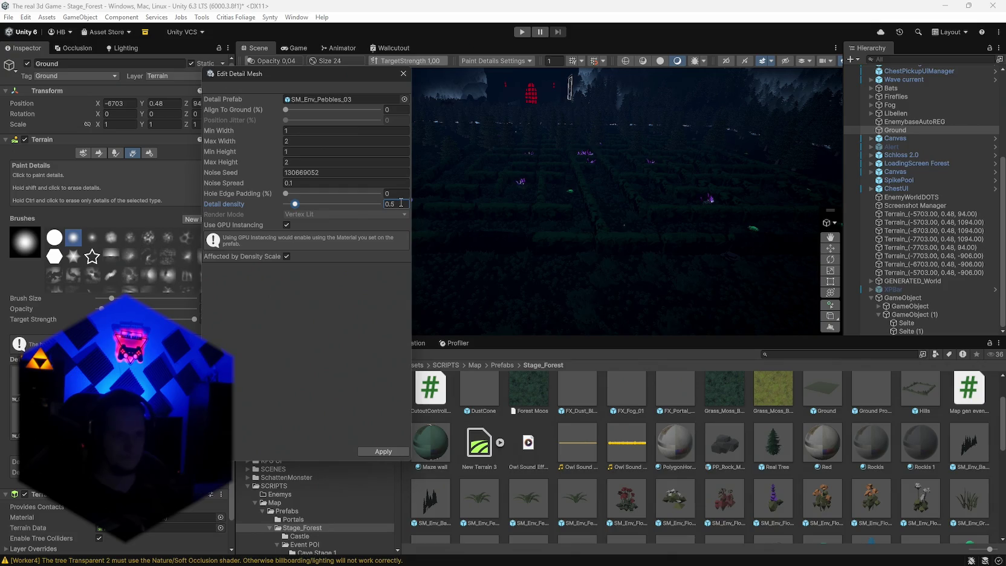
click(379, 452)
double_click(91, 387)
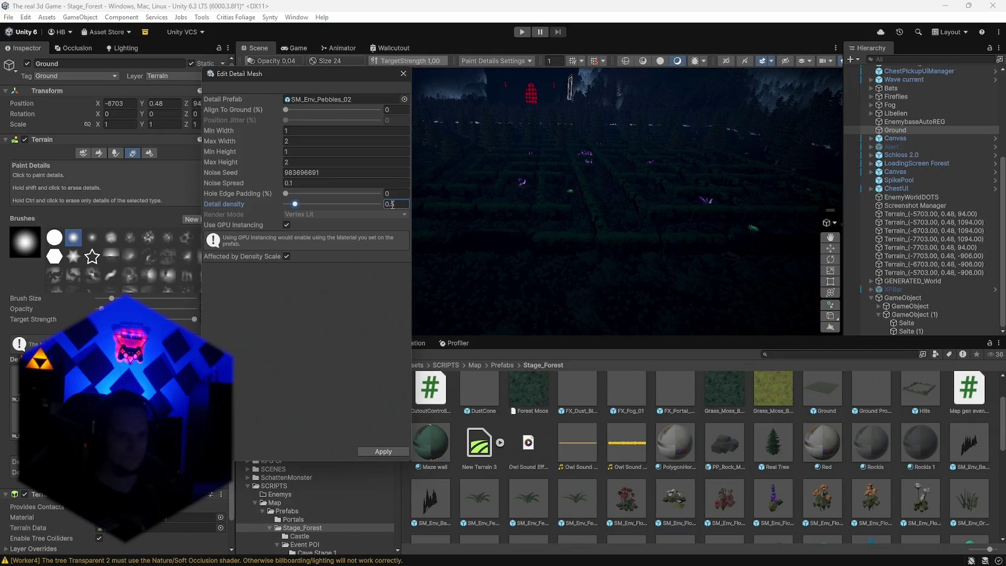
click(385, 450)
double_click(90, 387)
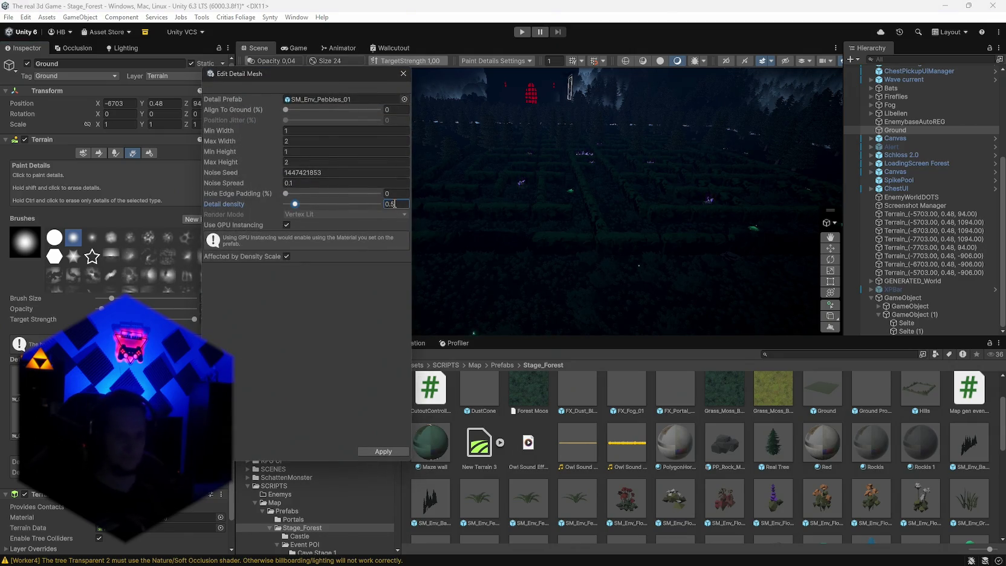
click(376, 451)
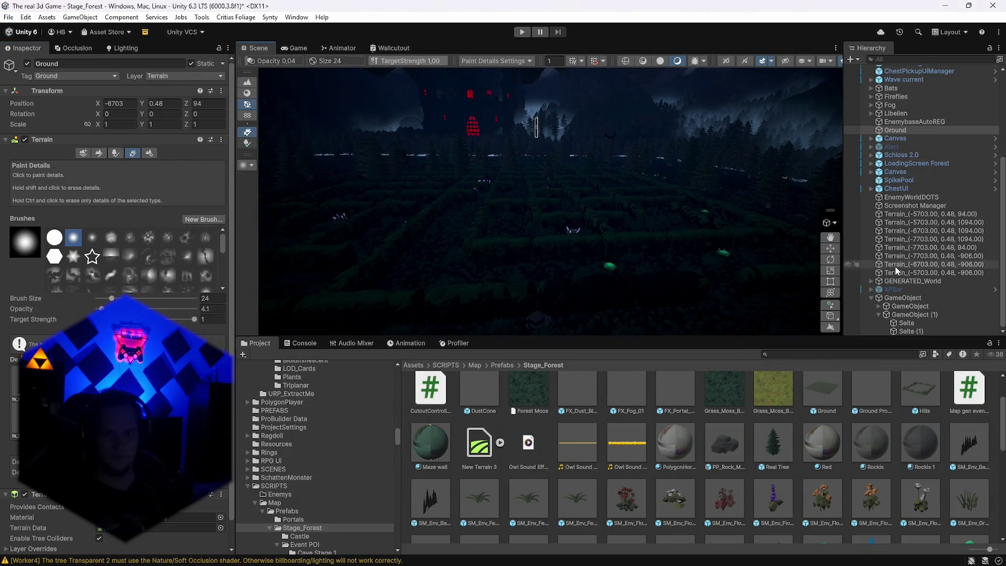
Edit the SM_Env_Grass_01_LOD0 detail's density, raise Align to Ground to about 28%, and apply.
mouse_move(696, 229)
mouse_down()
mouse_move(631, 233)
mouse_move(611, 260)
mouse_move(523, 280)
mouse_move(565, 278)
mouse_move(541, 249)
mouse_move(512, 264)
mouse_move(481, 215)
mouse_move(633, 218)
mouse_move(645, 226)
mouse_move(655, 251)
mouse_move(547, 279)
mouse_move(553, 329)
mouse_move(588, 220)
mouse_move(1004, 231)
mouse_move(91, 245)
mouse_move(239, 251)
mouse_move(224, 250)
mouse_move(214, 276)
mouse_up()
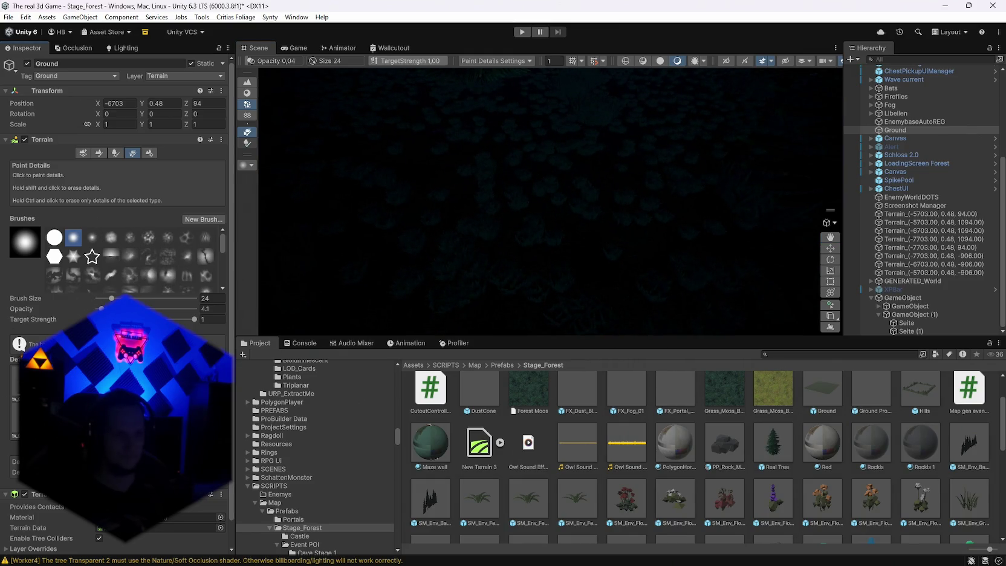
double_click(36, 387)
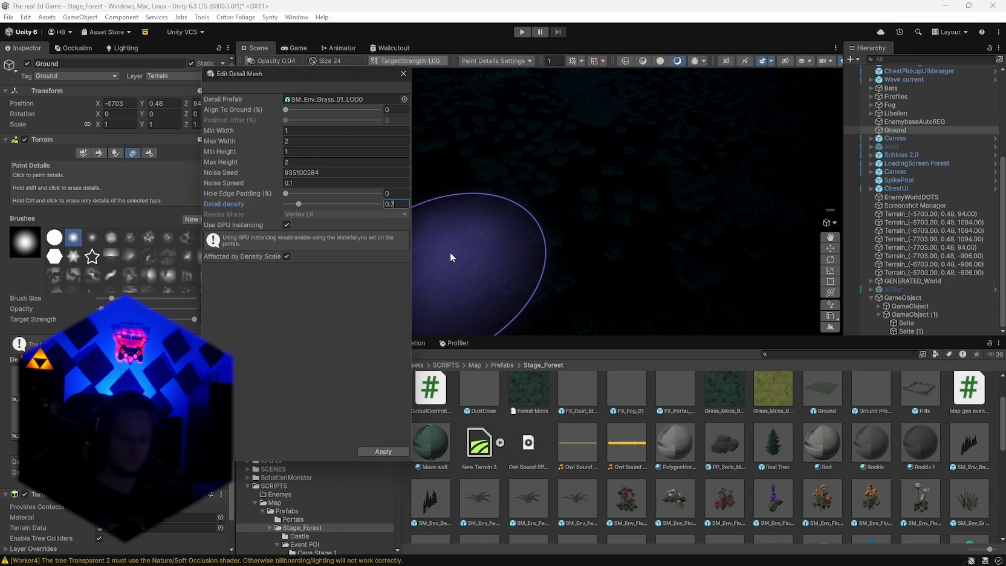
key(BackSpace)
text(4)
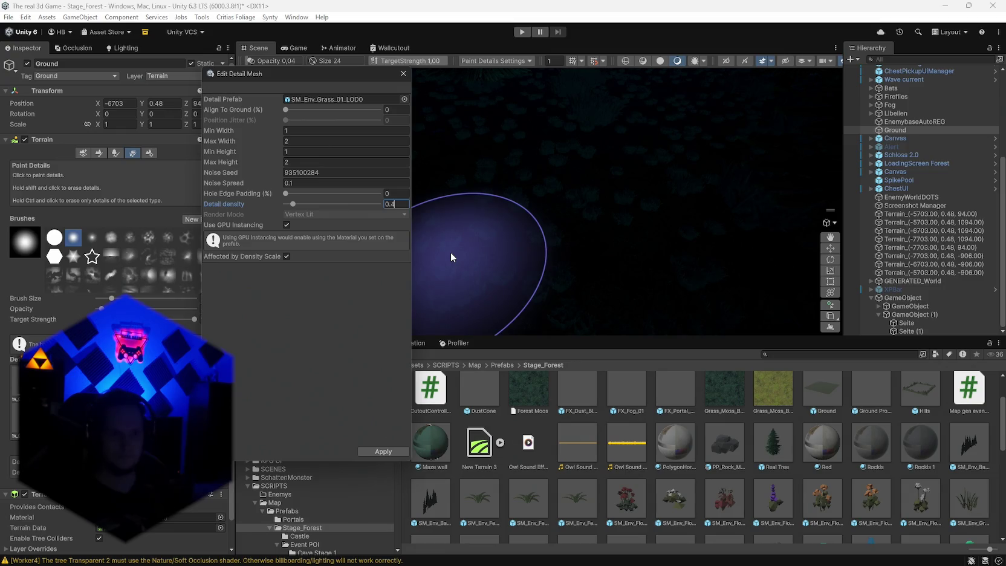
key(Return)
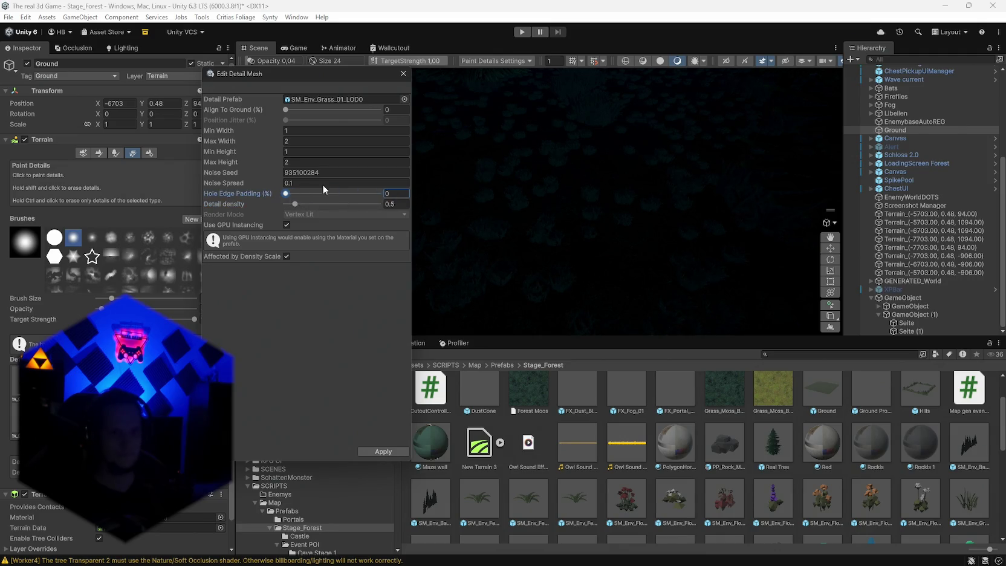
drag(285, 110, 317, 110)
click(383, 451)
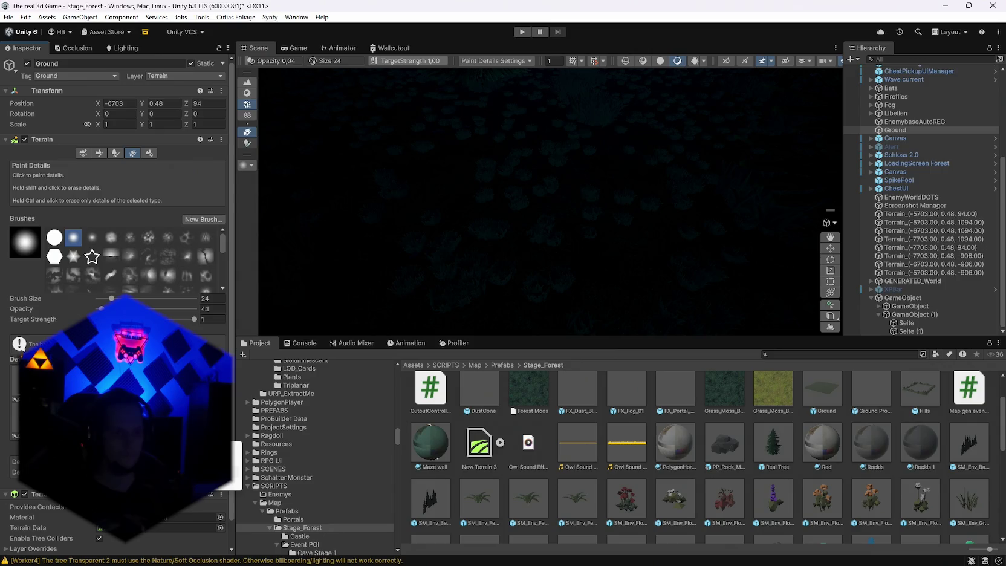
Reopen the grass detail, enter a density of 0.5, apply, and orbit to check the grass.
double_click(27, 387)
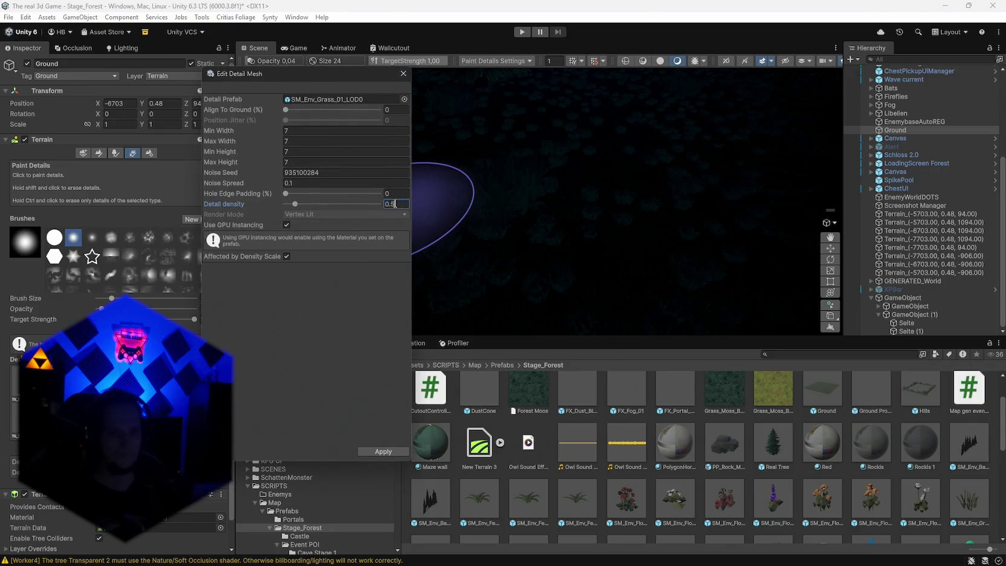
mouse_move(588, 198)
mouse_down()
mouse_move(534, 171)
mouse_move(103, 171)
mouse_move(484, 326)
mouse_up()
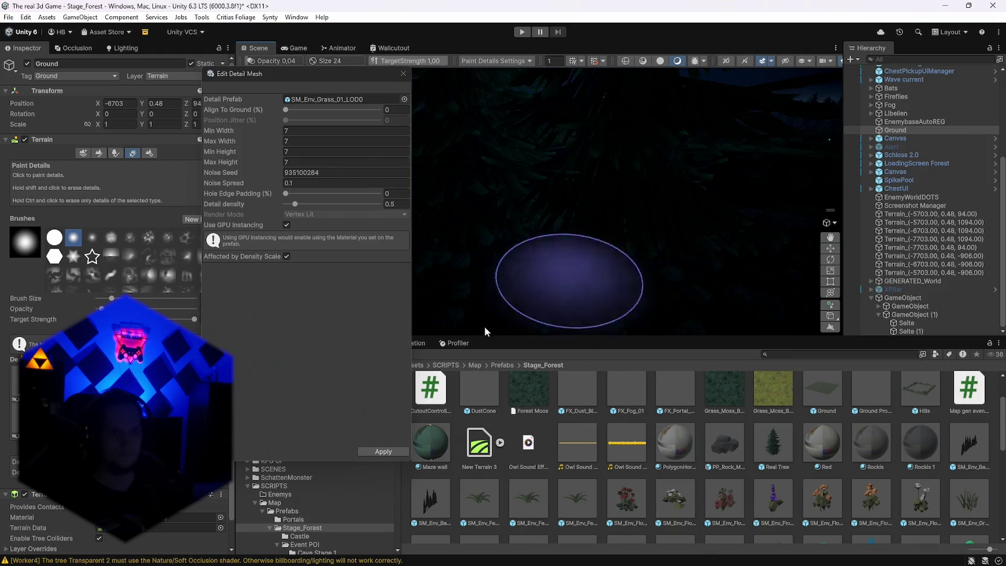
click(384, 452)
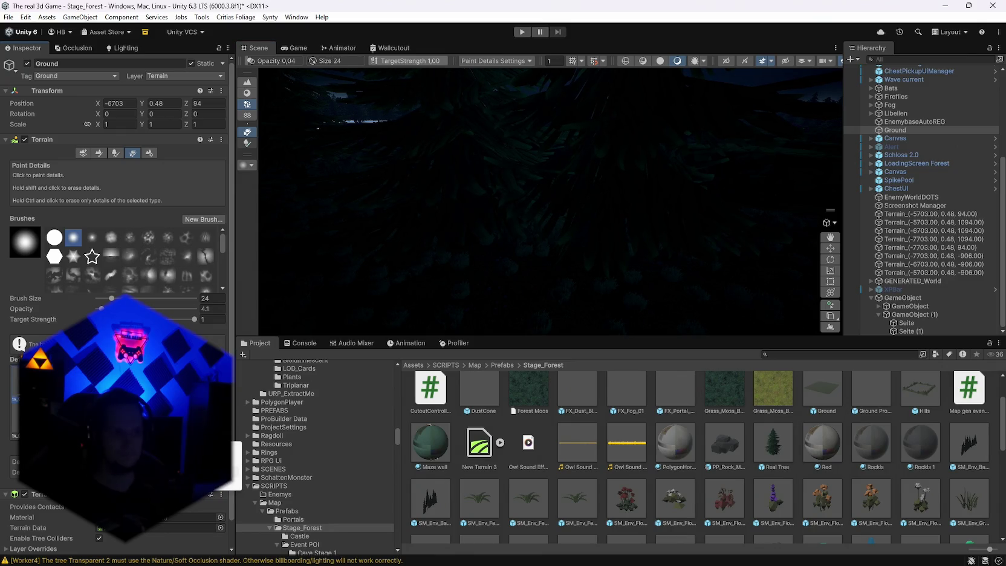
double_click(121, 393)
click(393, 204)
text(0.5)
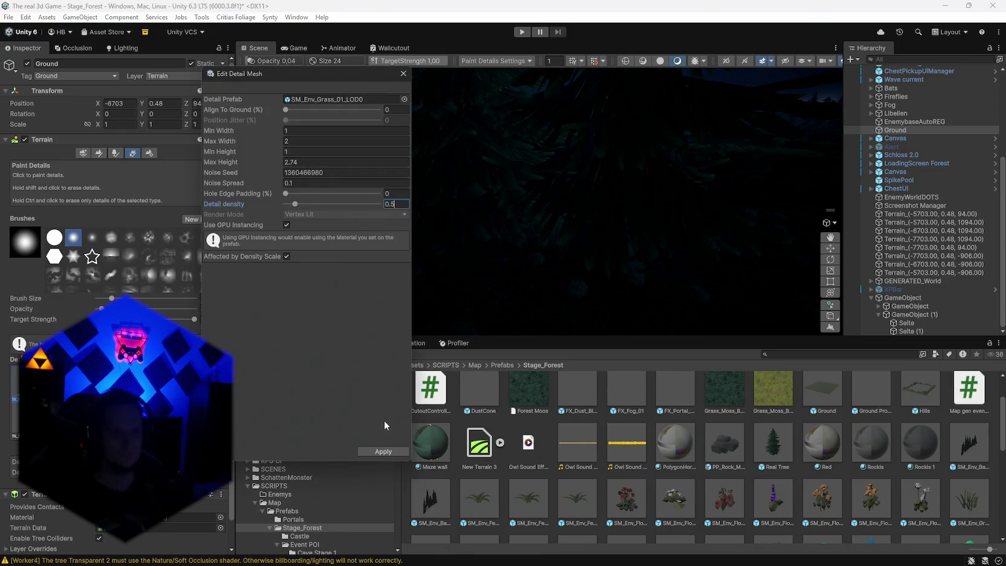
click(382, 451)
mouse_move(707, 263)
mouse_down()
mouse_move(784, 279)
mouse_move(770, 277)
mouse_move(816, 248)
mouse_move(652, 319)
mouse_up()
Reselect the Ground terrain, open the SM_Env_Grass_01_LOD0 detail settings, and look over the forest grass.
click(547, 311)
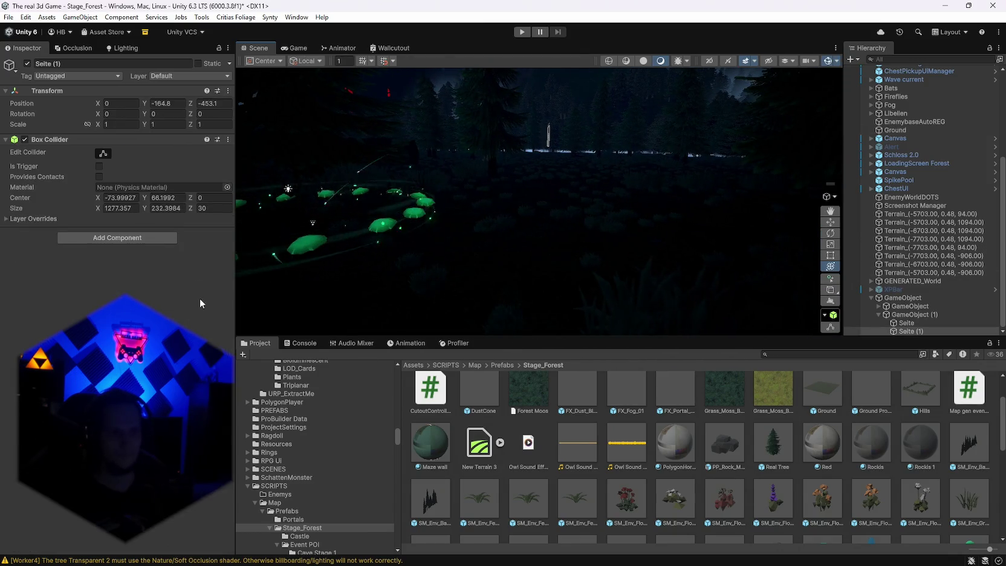
click(524, 265)
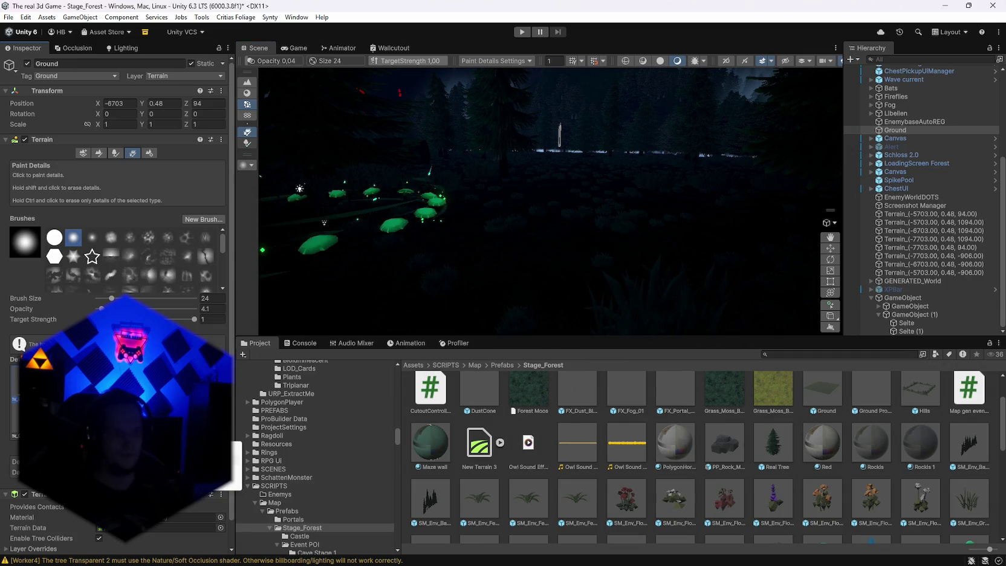
double_click(229, 457)
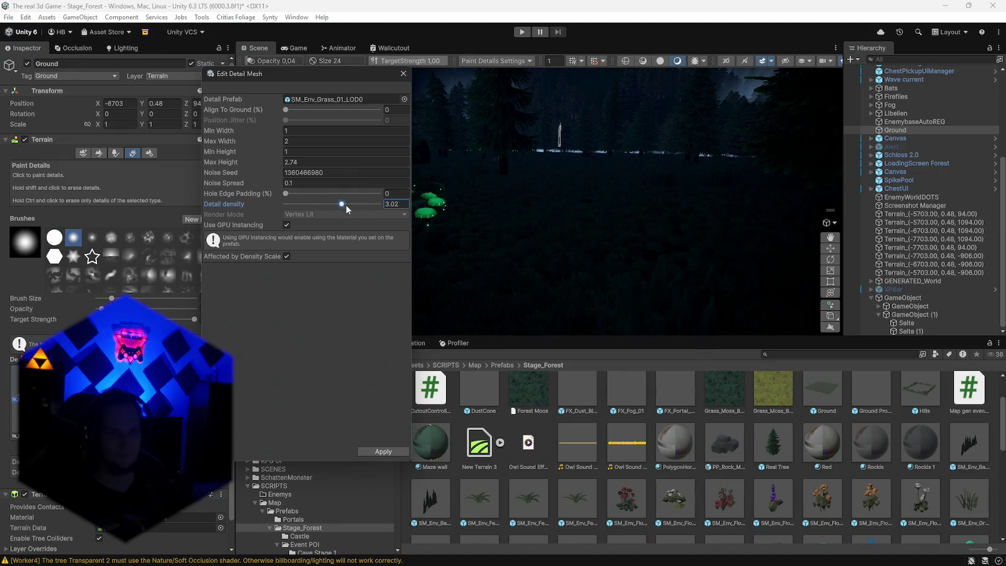
mouse_move(577, 204)
mouse_down()
mouse_move(544, 222)
mouse_move(214, 199)
mouse_move(24, 208)
mouse_move(982, 208)
mouse_up()
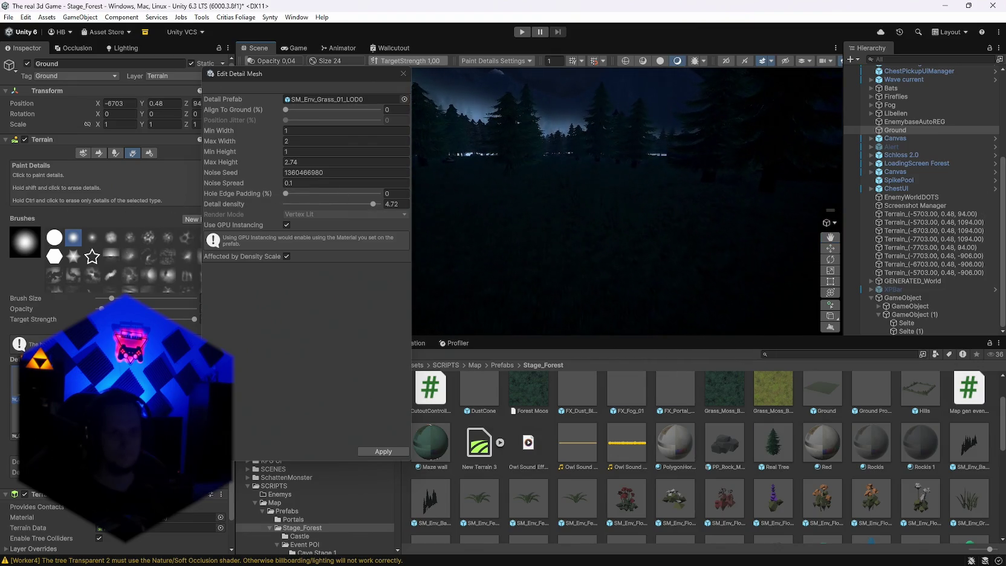
mouse_move(697, 188)
mouse_down()
mouse_move(553, 217)
mouse_move(572, 263)
mouse_up()
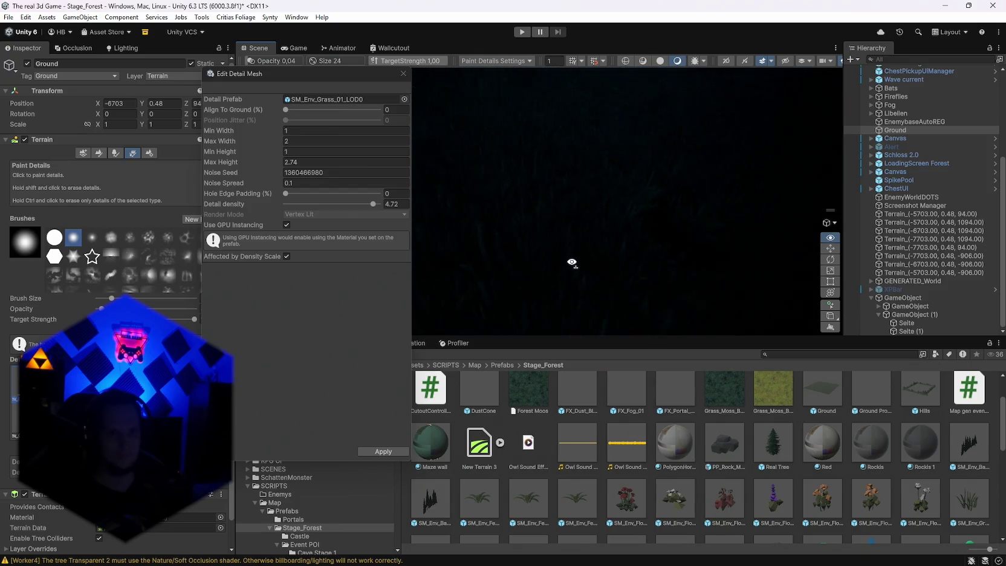
mouse_move(573, 209)
mouse_down()
mouse_move(566, 202)
mouse_move(555, 217)
mouse_up()
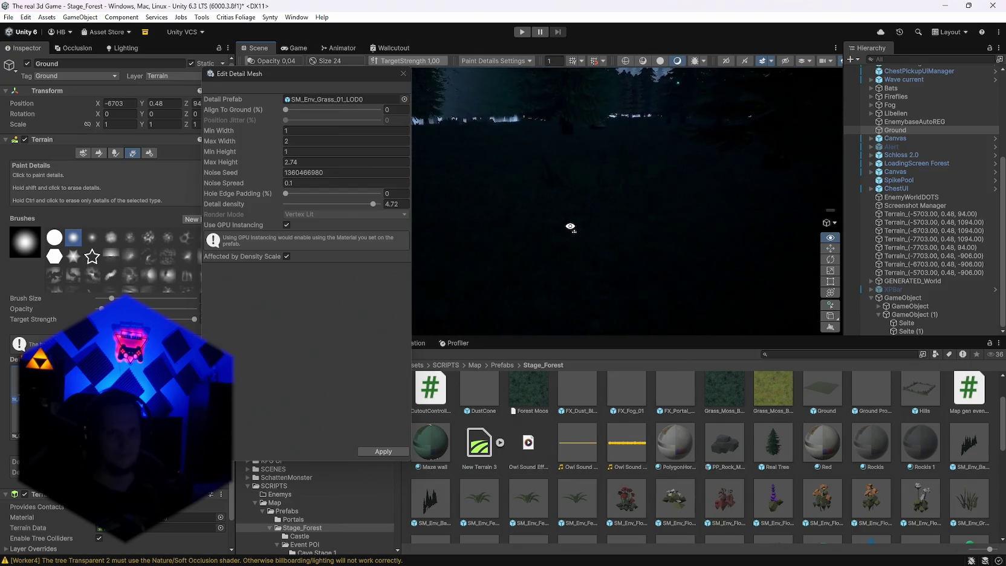
mouse_move(675, 200)
mouse_down()
mouse_move(694, 207)
mouse_move(644, 211)
mouse_move(494, 186)
mouse_move(460, 200)
mouse_up()
Try lower grass densities (4.49, 3.11, 2.12, 2.06), checking the ground after each.
drag(362, 204, 362, 205)
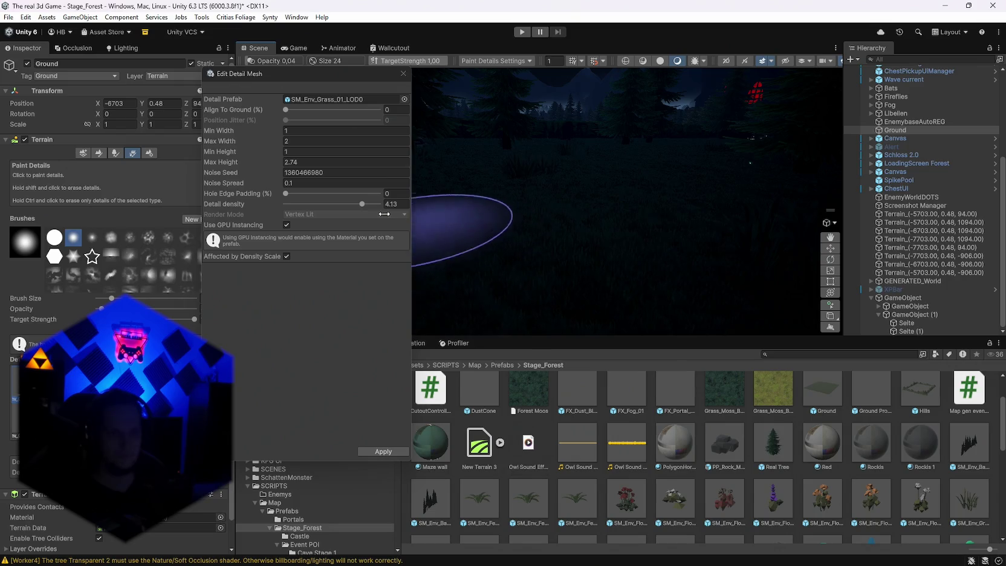
drag(361, 204, 343, 207)
drag(441, 230, 458, 266)
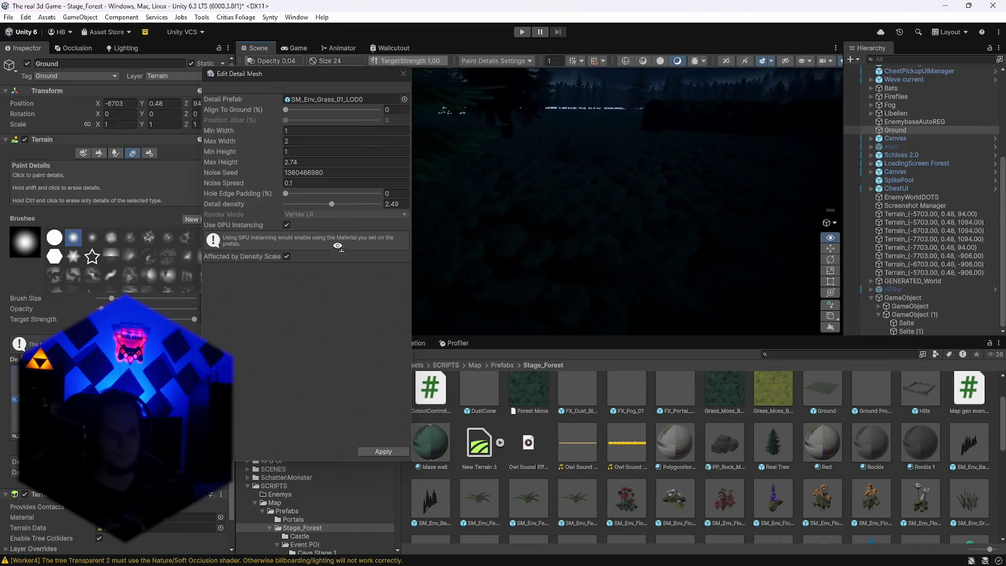
drag(332, 205, 324, 207)
mouse_move(503, 247)
mouse_down()
mouse_move(598, 248)
mouse_move(656, 272)
mouse_move(754, 288)
mouse_move(550, 220)
mouse_move(551, 248)
mouse_move(532, 252)
mouse_move(633, 257)
mouse_move(584, 269)
mouse_move(670, 281)
mouse_move(671, 290)
mouse_up()
drag(333, 75, 223, 71)
mouse_move(701, 251)
mouse_down()
mouse_move(613, 199)
mouse_move(587, 257)
mouse_up()
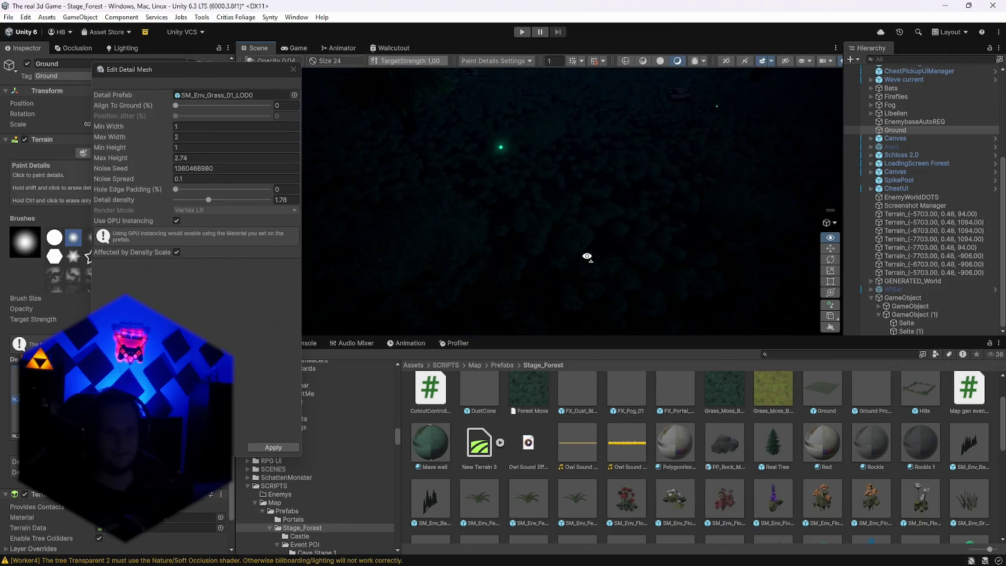
drag(210, 201, 215, 200)
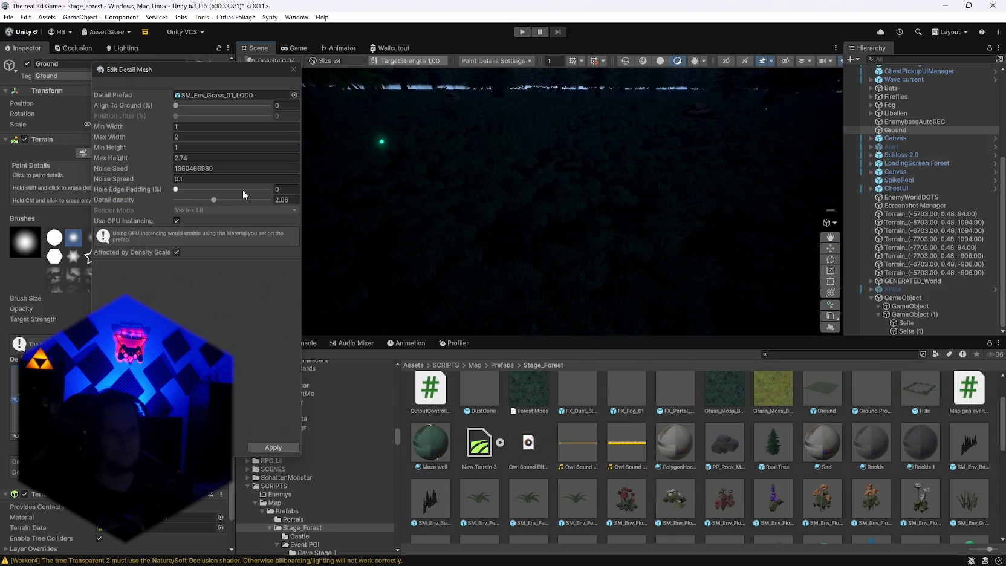
Set grass min height 0.1, density 4.91 and max height 1, then reselect Ground.
click(186, 145)
text(0.1)
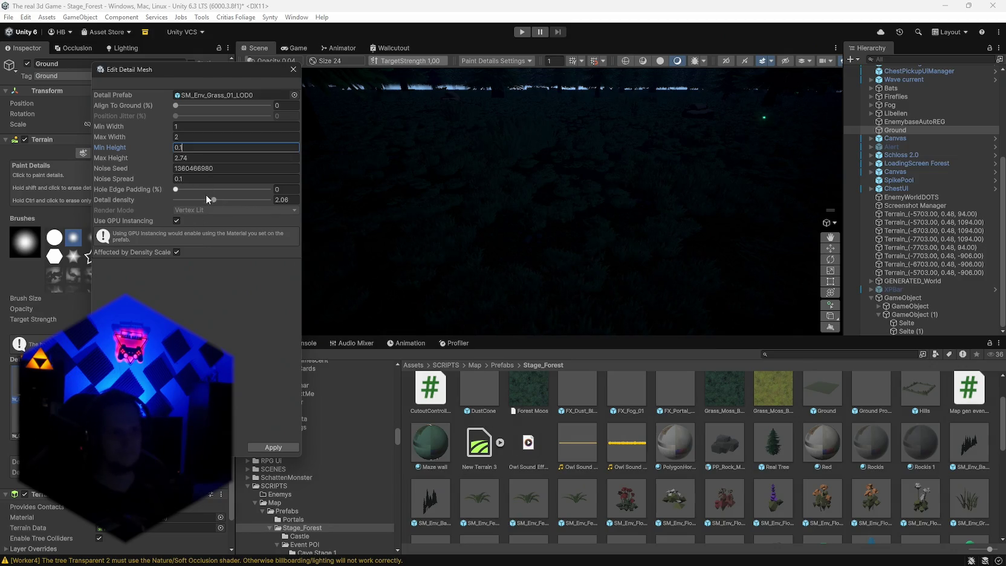
drag(252, 200, 267, 200)
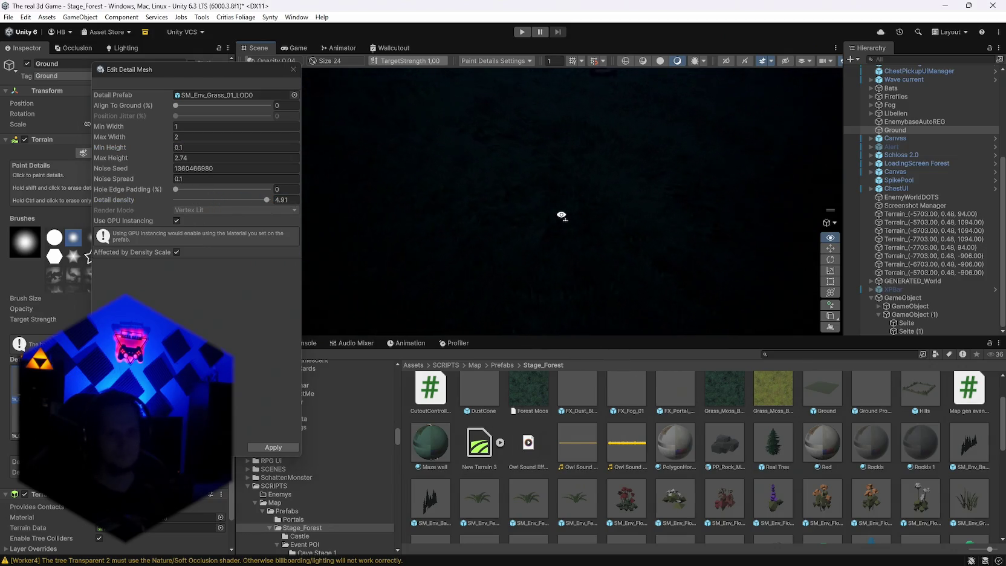
drag(557, 189, 532, 155)
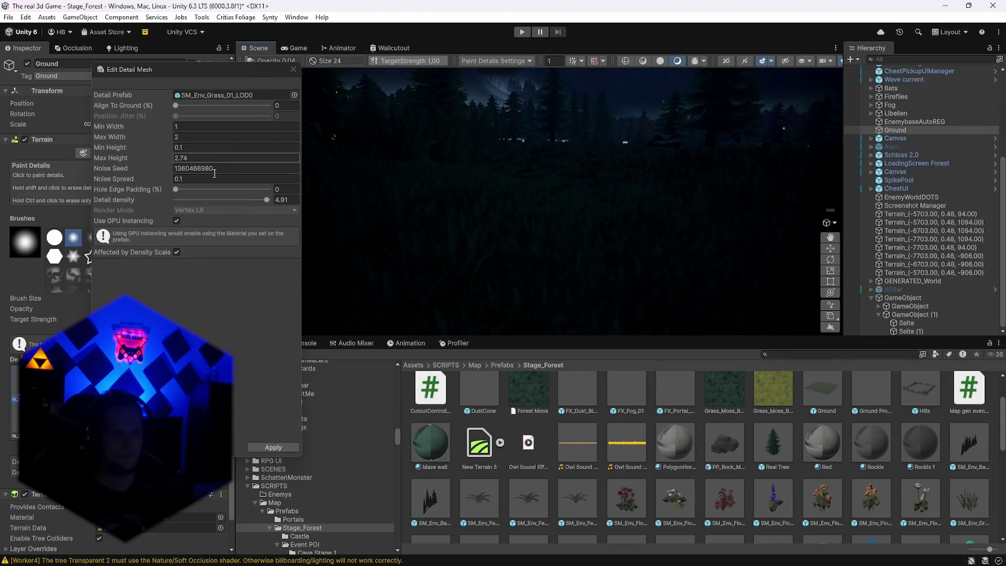
click(203, 158)
text(1)
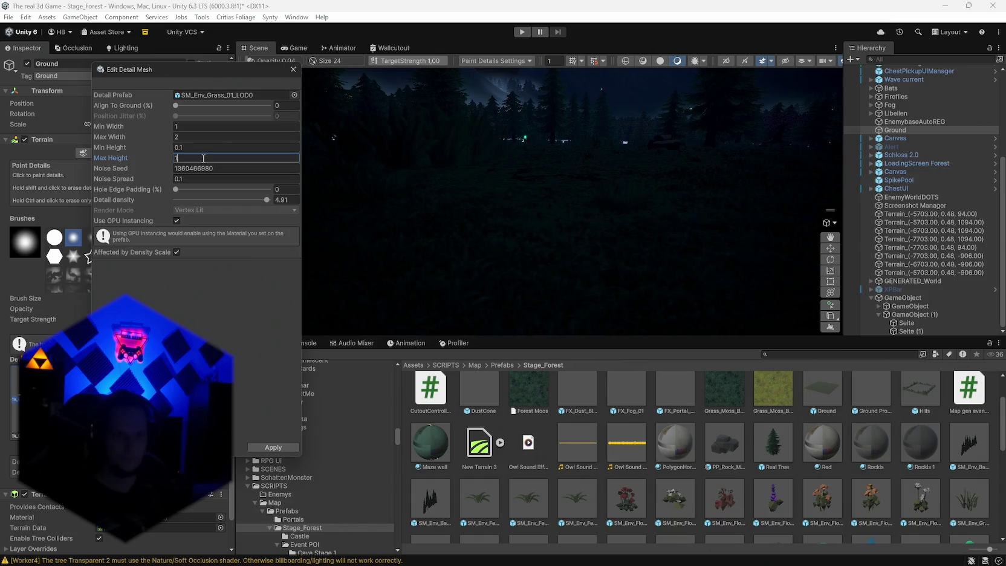
mouse_move(370, 193)
mouse_down()
mouse_move(596, 229)
mouse_move(561, 220)
mouse_move(556, 230)
mouse_up()
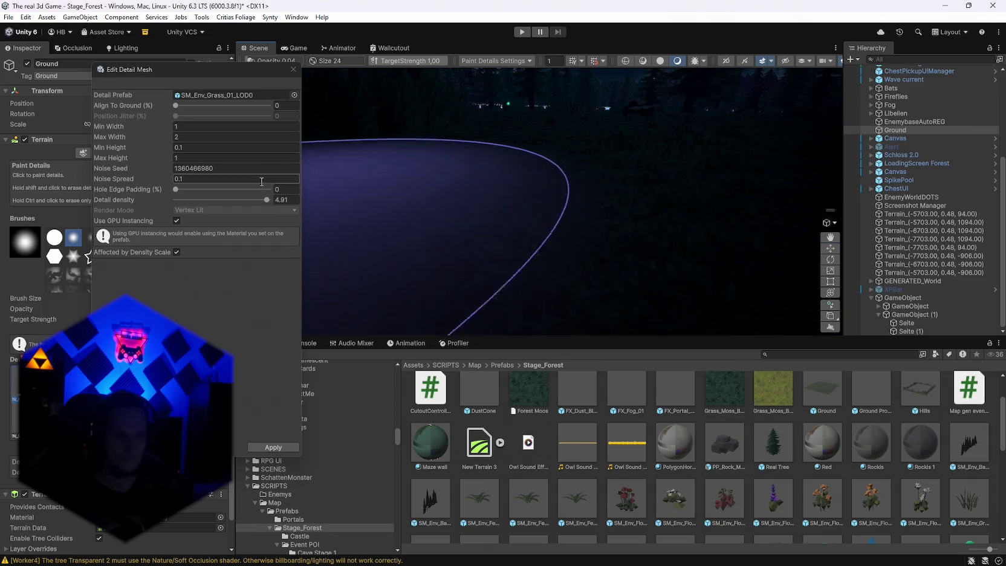
click(340, 208)
mouse_move(468, 203)
mouse_down()
mouse_move(488, 199)
mouse_move(474, 238)
mouse_move(569, 252)
mouse_move(634, 243)
mouse_move(548, 224)
mouse_up()
click(498, 219)
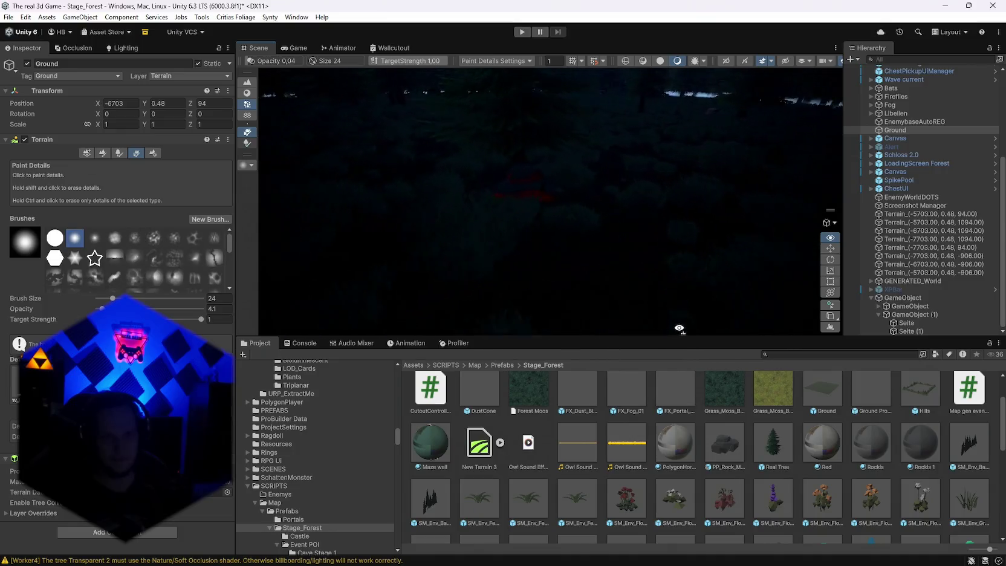
Select the mossy rock's Rockis 1 material and set its base colour to white.
click(538, 217)
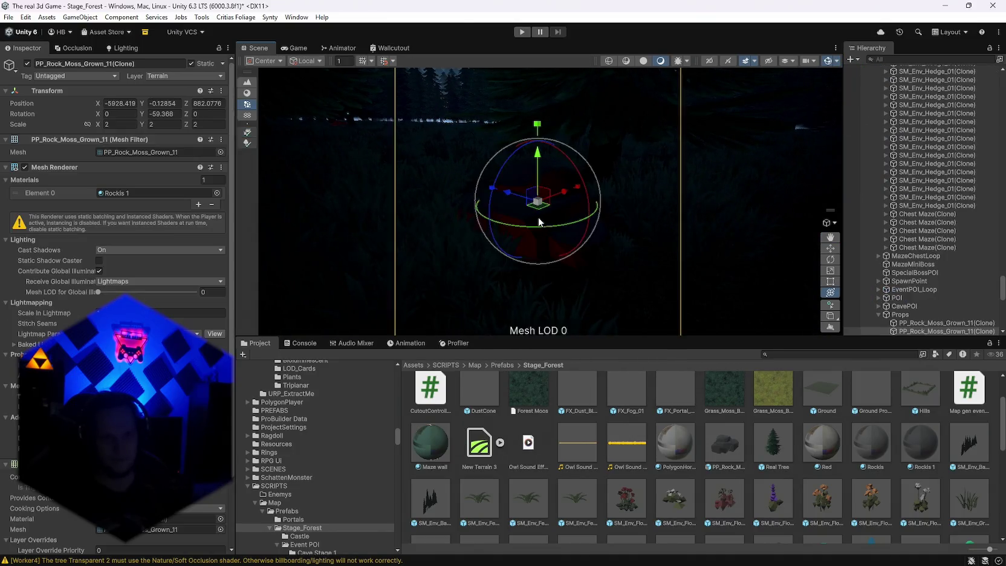
click(122, 192)
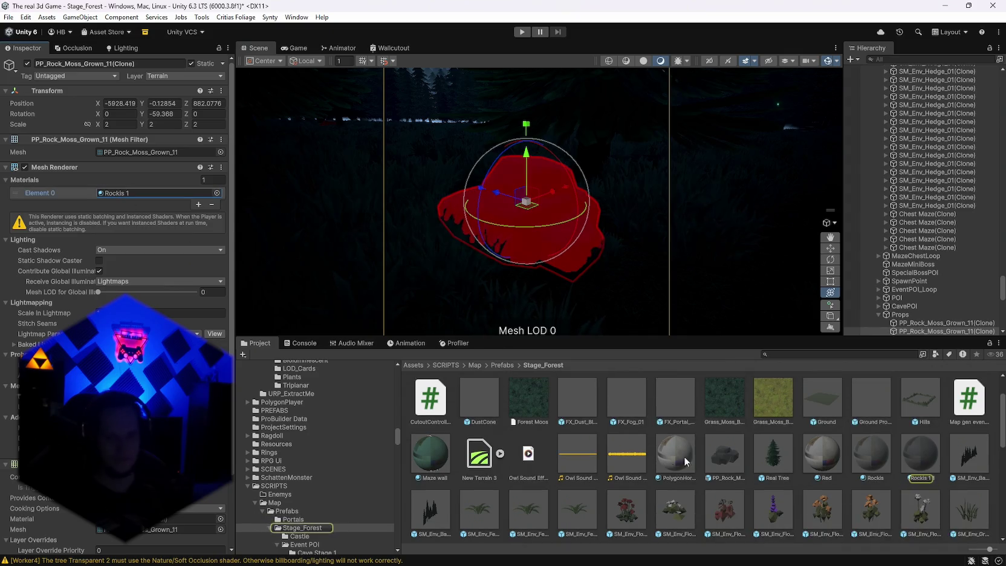
click(920, 451)
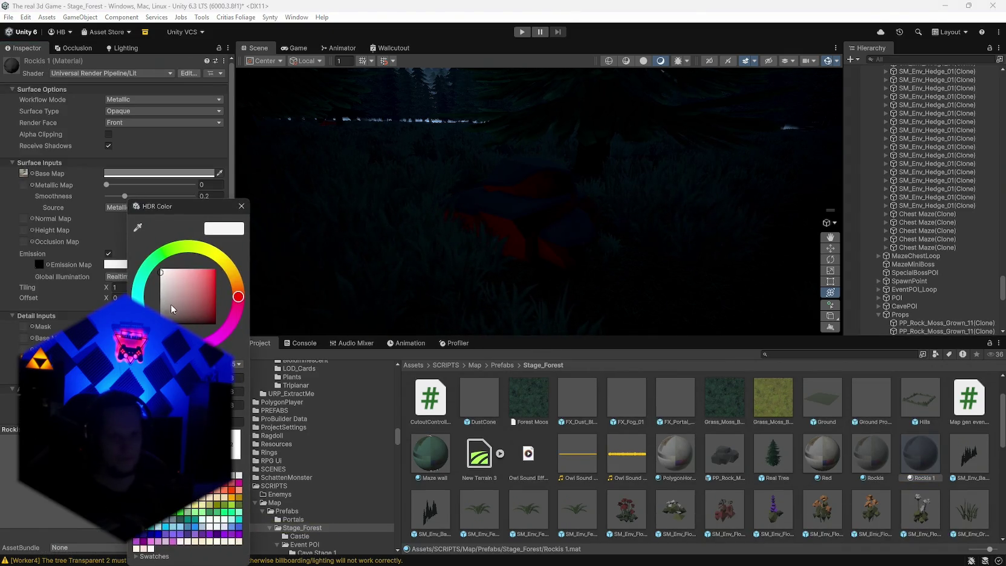
click(119, 182)
click(120, 173)
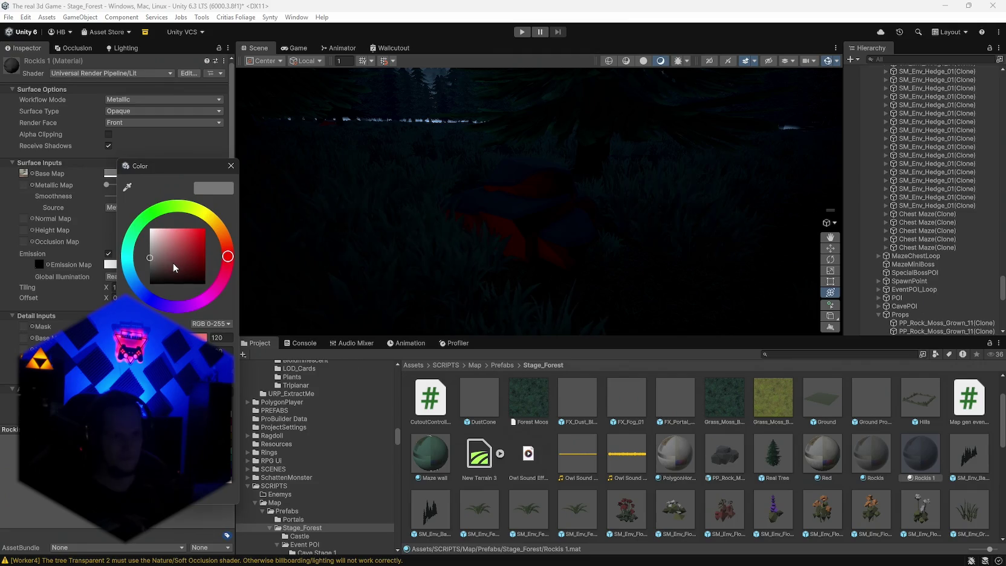
mouse_move(154, 225)
mouse_down()
mouse_move(153, 239)
mouse_move(128, 239)
mouse_up()
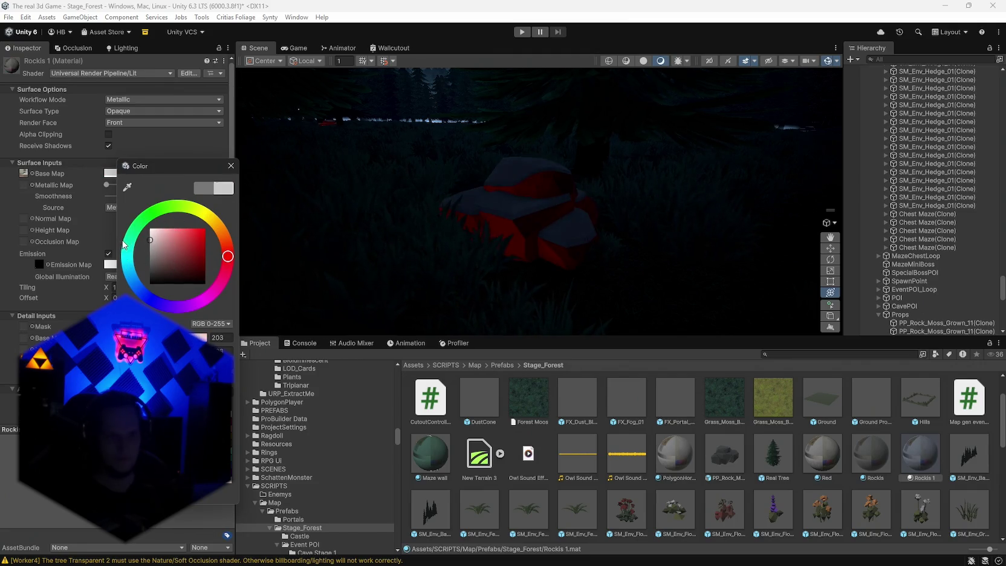
click(56, 185)
Drag Horror Poly textures onto the rock material's height, normal and metallic map slots.
click(23, 173)
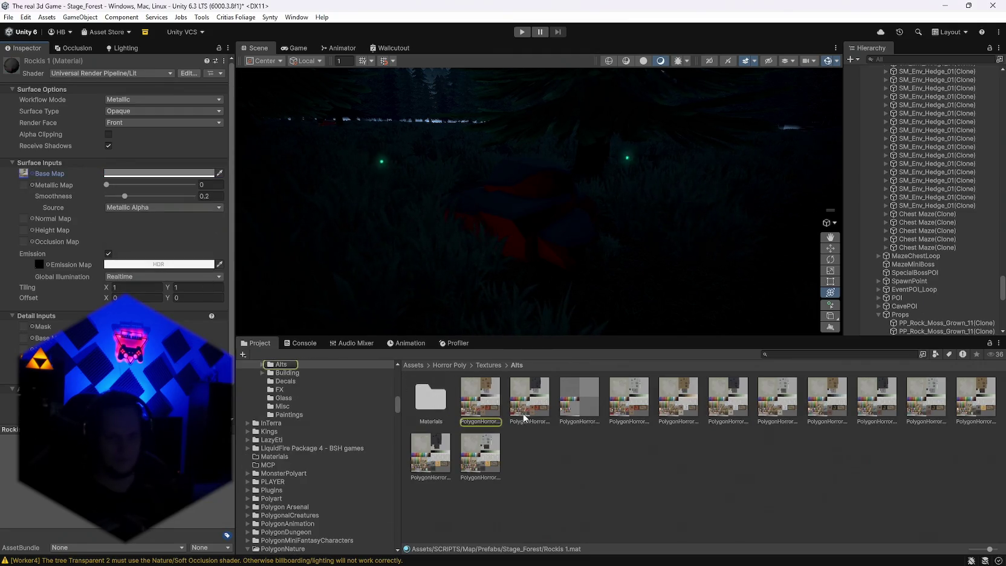
drag(523, 417, 108, 231)
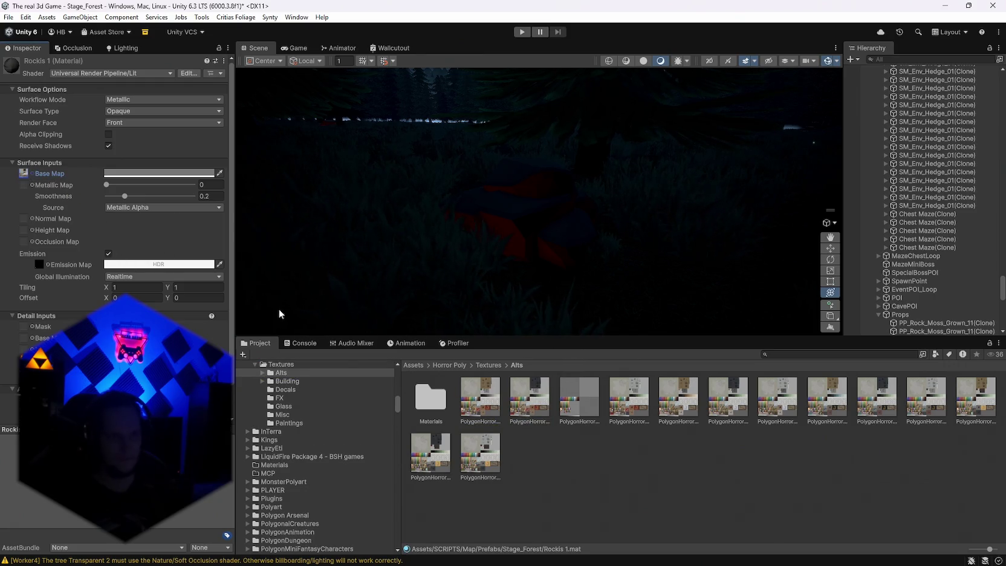
drag(585, 405, 83, 216)
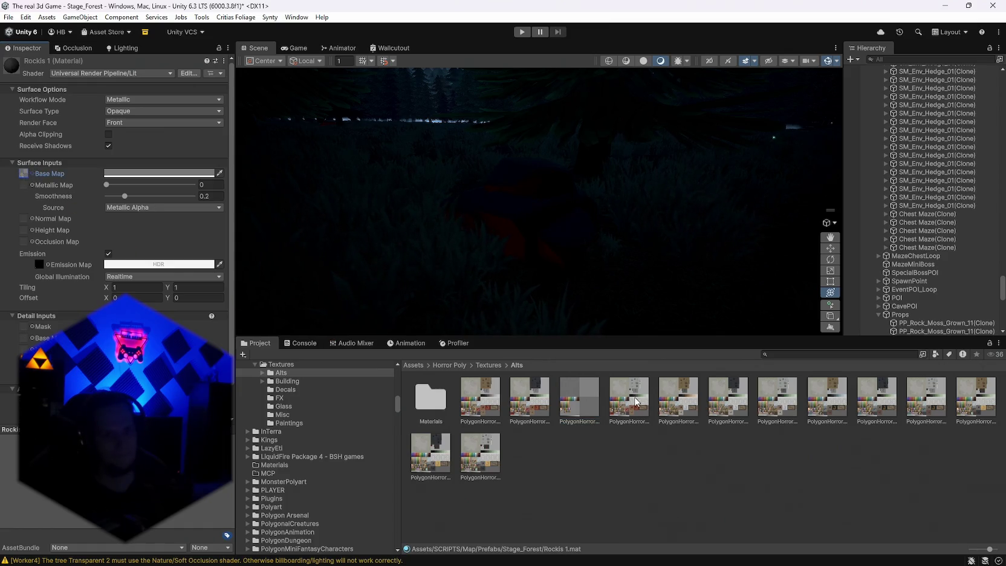
drag(680, 407, 59, 193)
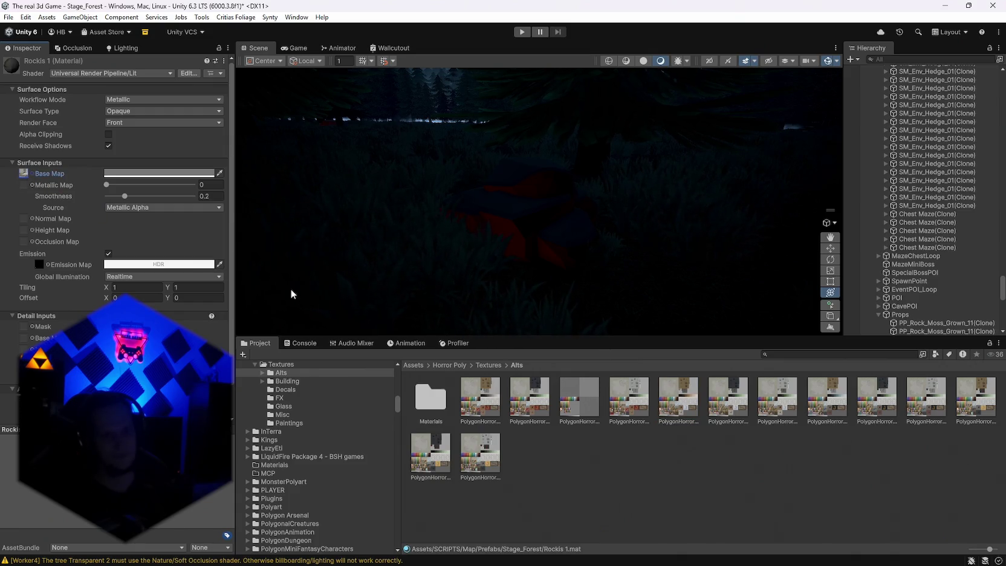
mouse_move(478, 292)
mouse_down()
mouse_move(208, 265)
mouse_move(152, 273)
mouse_move(381, 285)
mouse_move(562, 329)
mouse_move(454, 298)
mouse_up()
scroll(924, 241, up, 15)
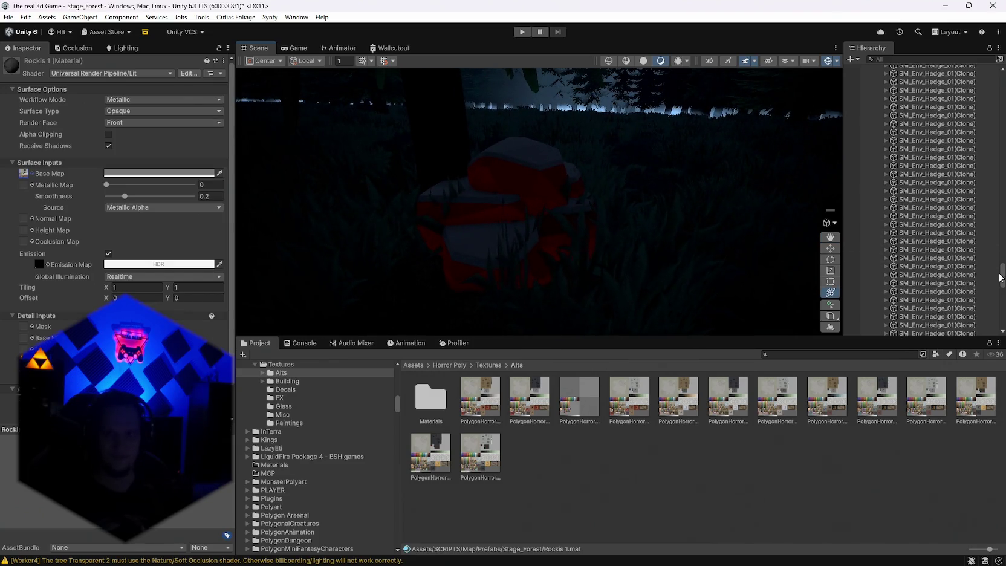
click(910, 119)
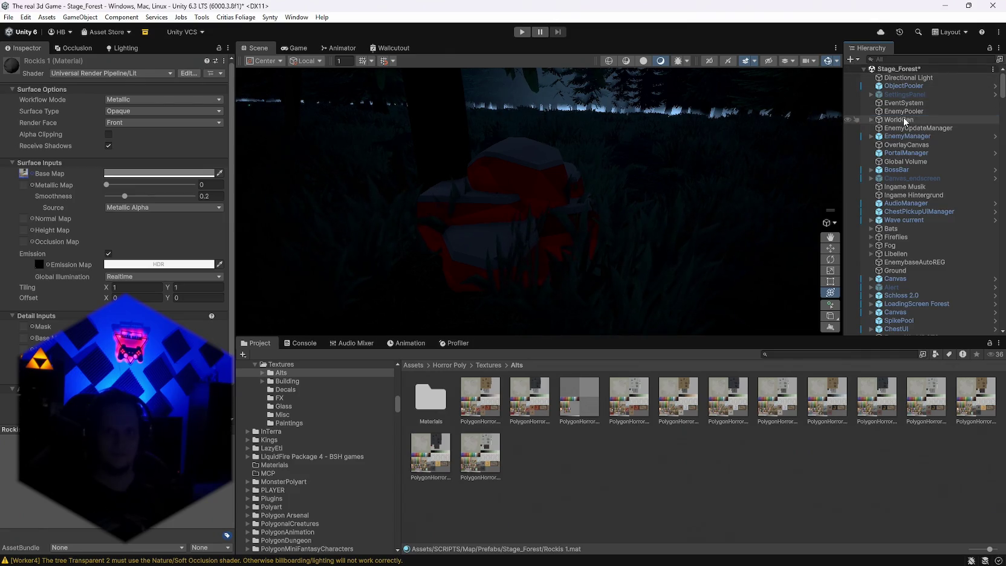
Run Generate World from the Map Generator, orbit the new night forest, and select the Ground terrain.
click(221, 140)
click(257, 325)
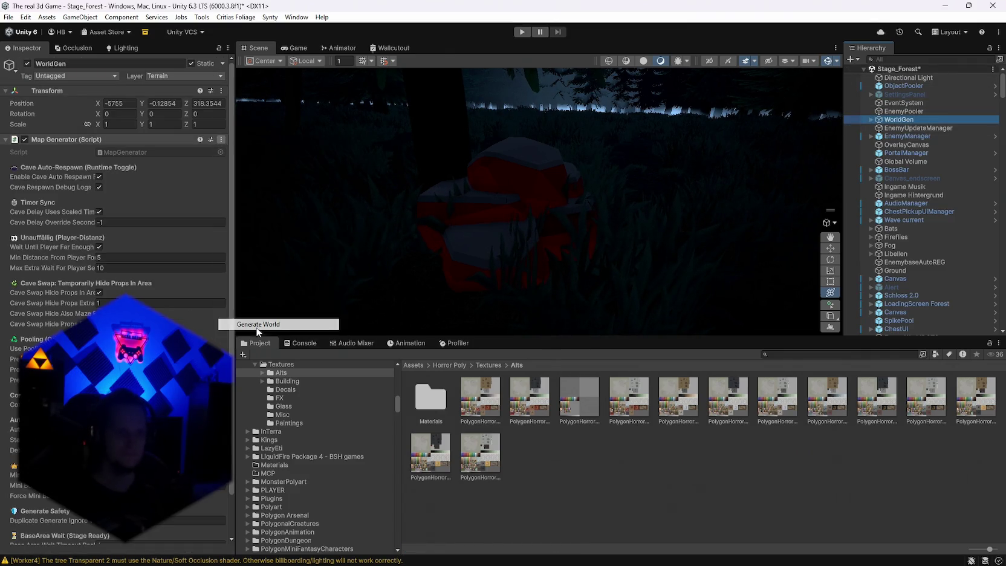
mouse_move(627, 194)
mouse_down()
mouse_move(427, 179)
mouse_move(512, 172)
mouse_move(568, 184)
mouse_move(378, 155)
mouse_move(224, 159)
mouse_move(181, 185)
mouse_move(157, 176)
mouse_move(173, 177)
mouse_move(128, 191)
mouse_move(176, 192)
mouse_move(170, 200)
mouse_move(207, 227)
mouse_move(317, 196)
mouse_move(348, 178)
mouse_move(337, 166)
mouse_move(320, 173)
mouse_move(337, 157)
mouse_move(641, 181)
mouse_move(613, 200)
mouse_up()
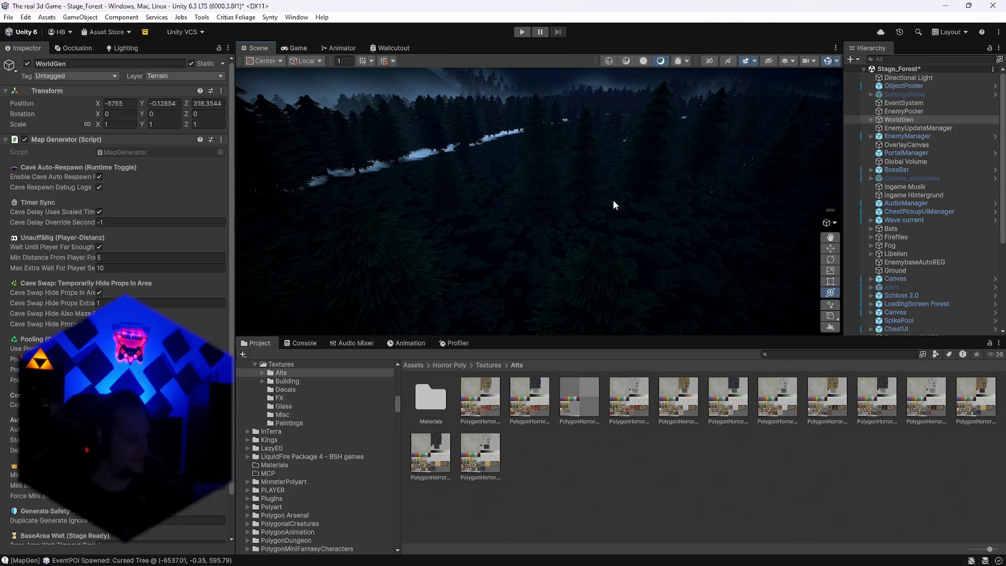
mouse_move(613, 199)
mouse_down()
mouse_move(434, 233)
mouse_move(277, 231)
mouse_move(605, 211)
mouse_move(479, 285)
mouse_move(458, 220)
mouse_move(405, 189)
mouse_move(556, 224)
mouse_move(635, 272)
mouse_move(709, 338)
mouse_up()
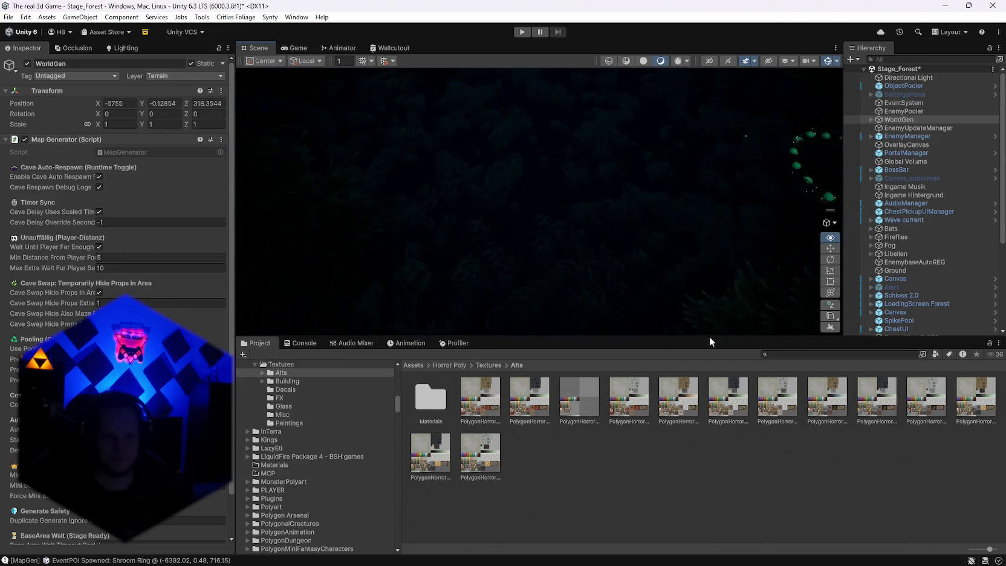
mouse_move(494, 313)
mouse_down()
mouse_move(528, 211)
mouse_move(575, 179)
mouse_move(768, 169)
mouse_up()
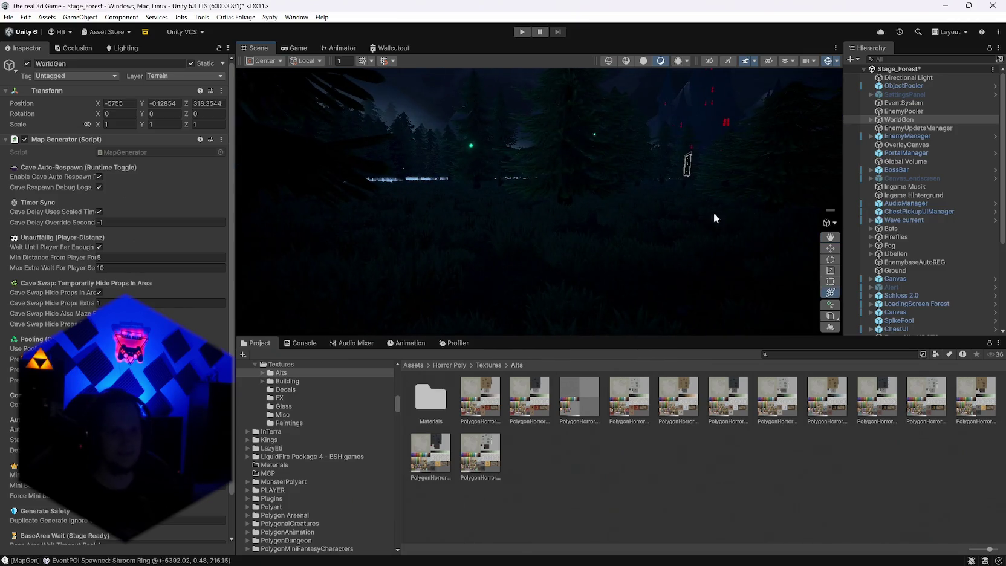
drag(714, 214, 678, 226)
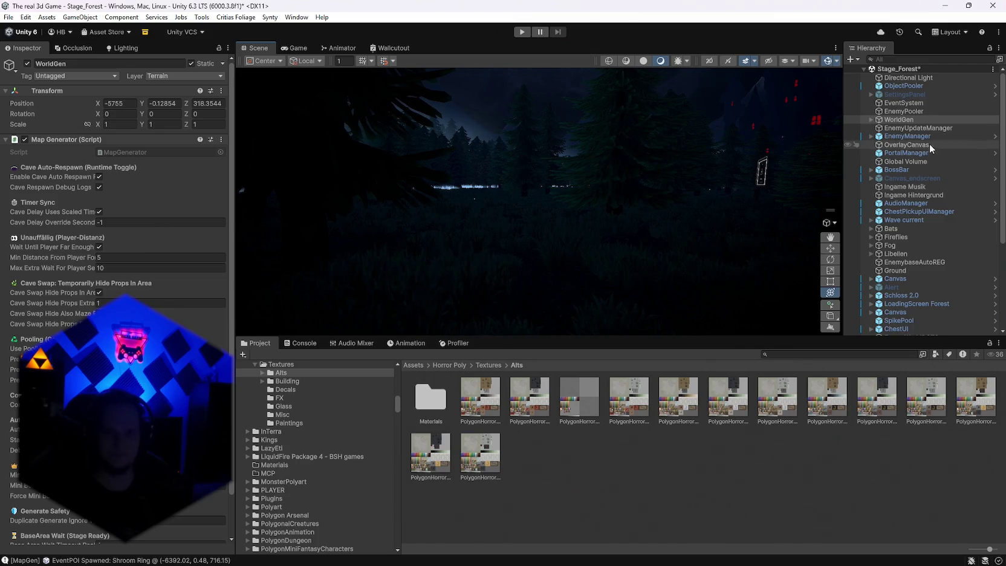
click(574, 250)
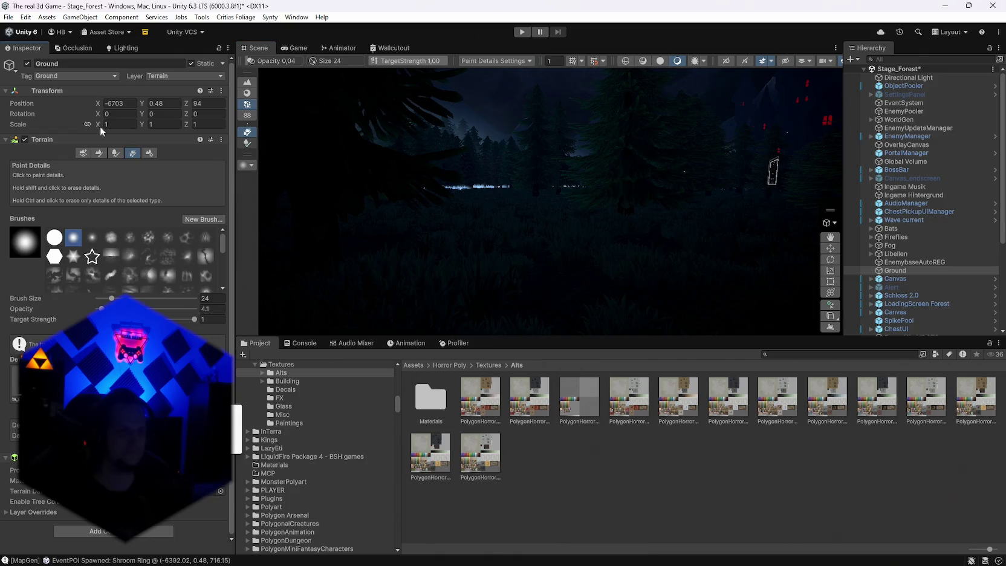
In Paint Trees, re-apply the fifth tree prototype using the SM_Tree_Pine_02 1 prefab.
click(118, 153)
click(161, 249)
mouse_move(373, 261)
mouse_down()
mouse_move(579, 240)
mouse_move(598, 281)
mouse_up()
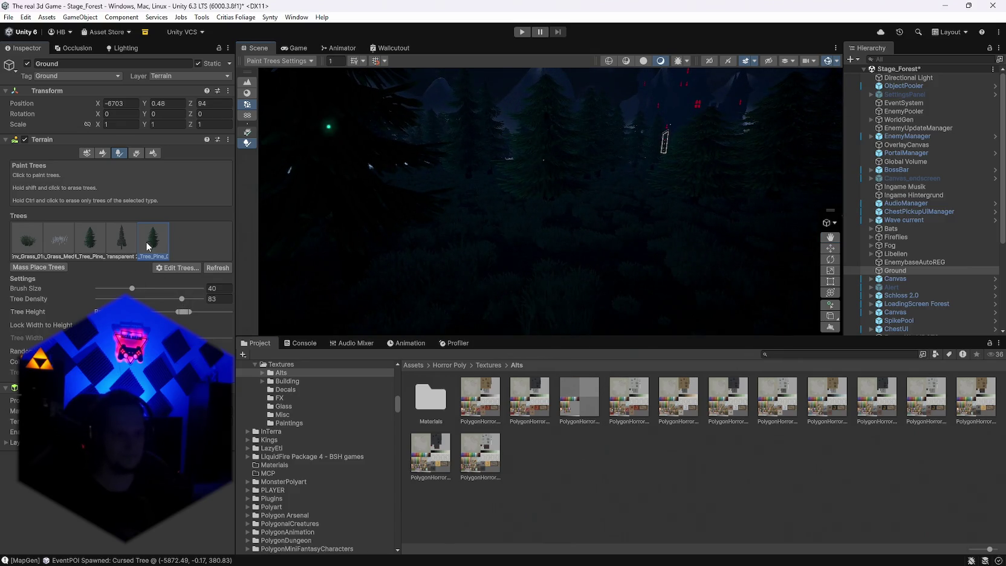
click(191, 284)
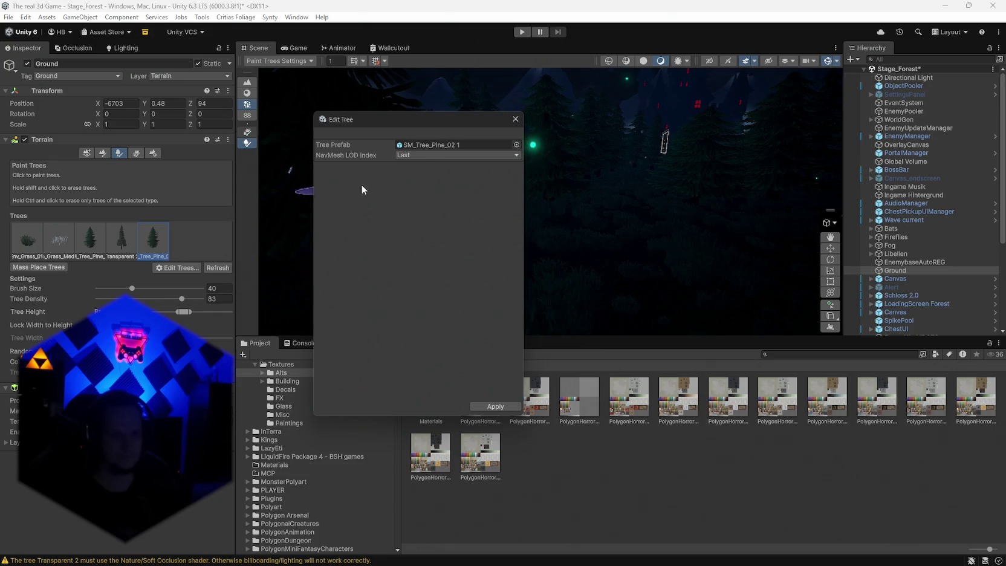
click(431, 145)
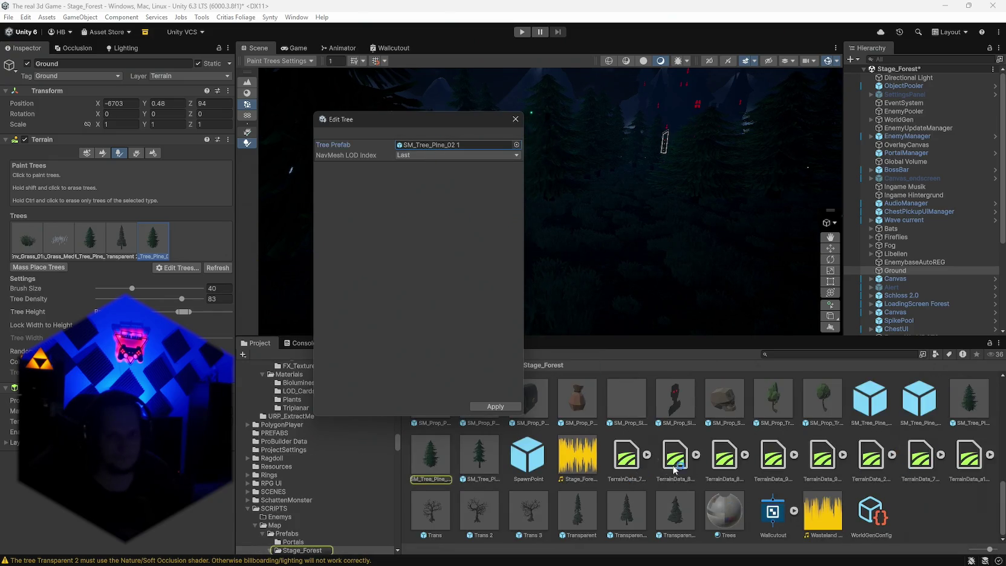
scroll(675, 468, up, 1)
click(431, 487)
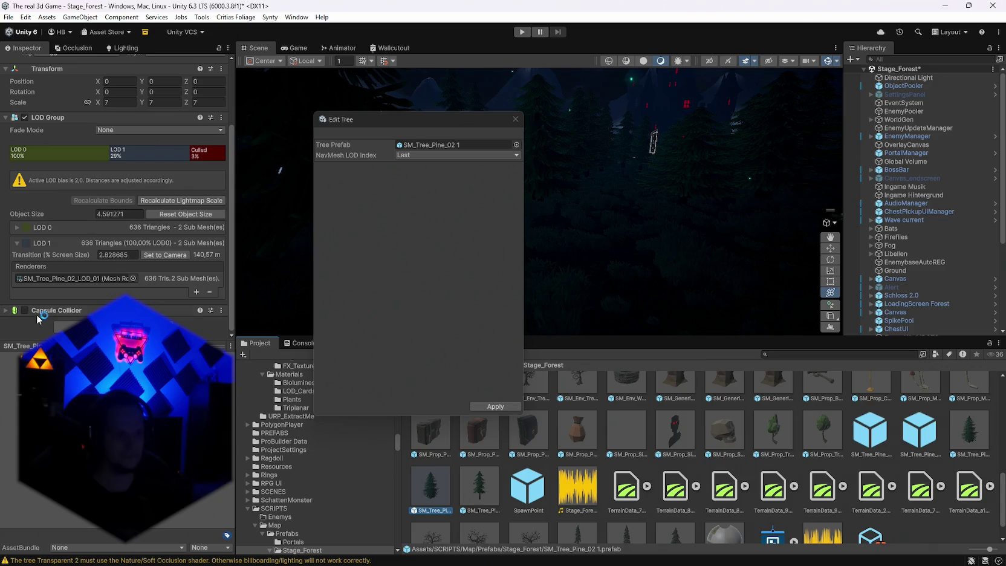
click(477, 408)
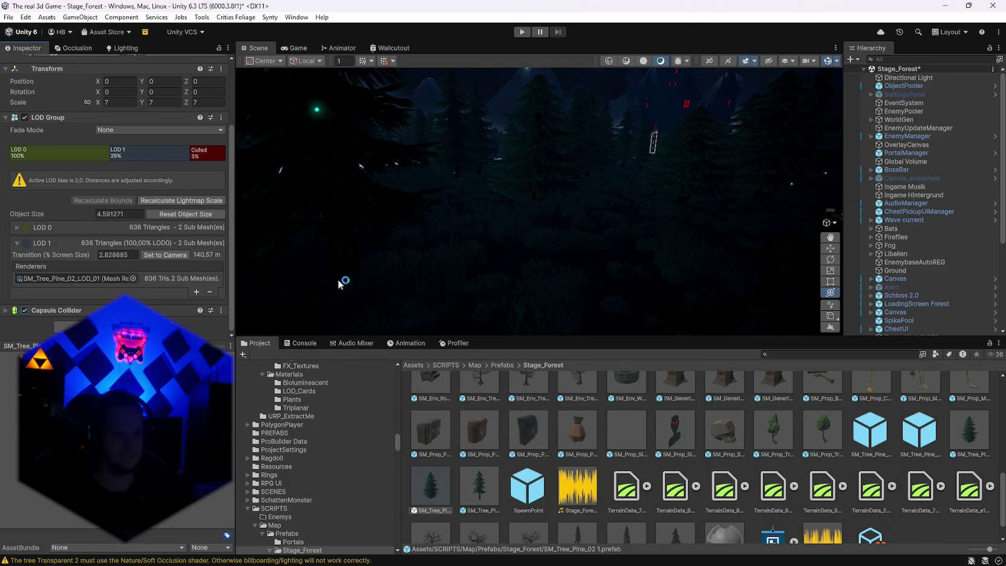
mouse_move(634, 278)
mouse_down()
mouse_move(521, 242)
mouse_move(508, 324)
mouse_up()
Reselect Ground and re-apply the third tree prototype using the SM_Tree_Pine_02 prefab.
click(497, 237)
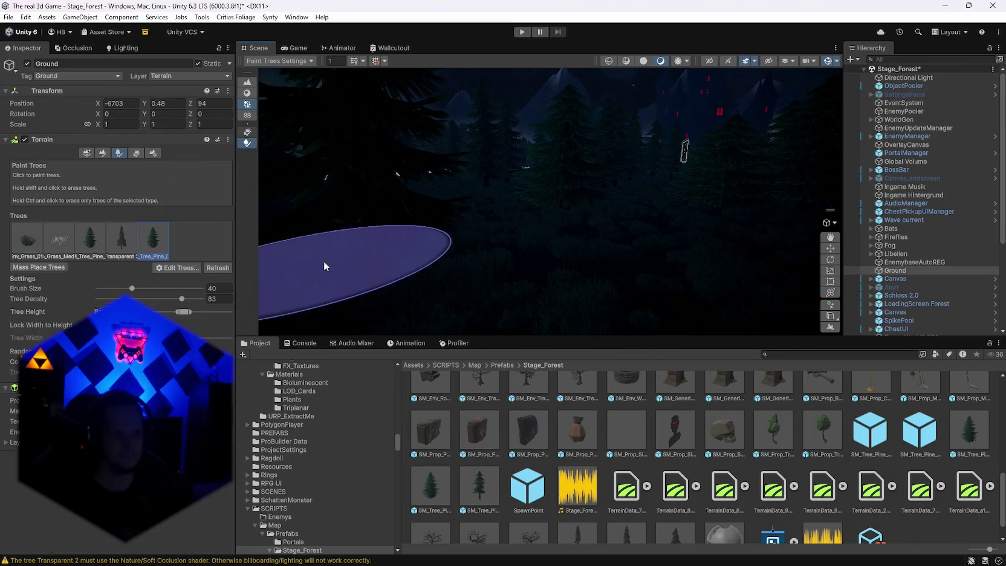
click(90, 240)
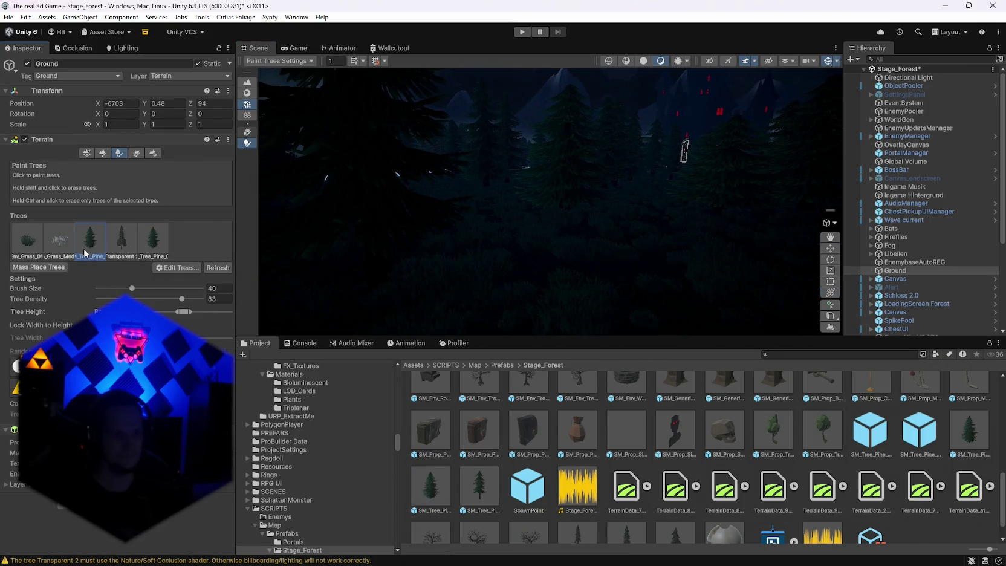
click(177, 267)
click(181, 281)
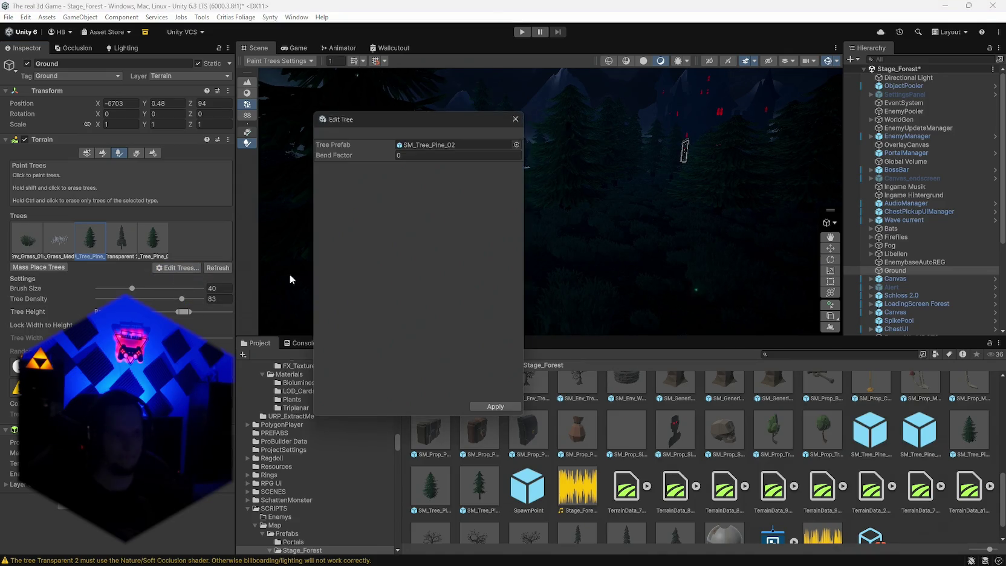
click(435, 145)
click(970, 454)
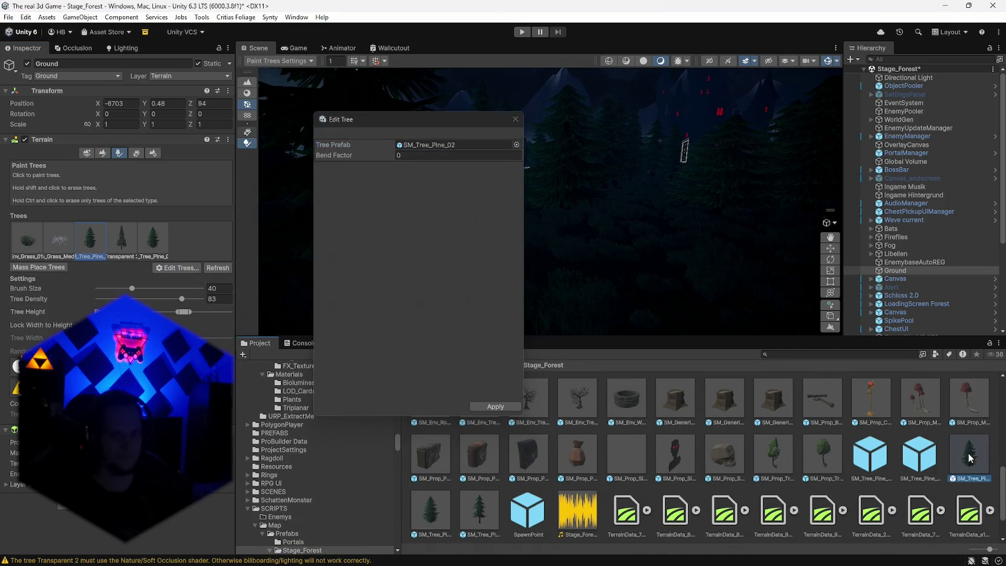
click(503, 407)
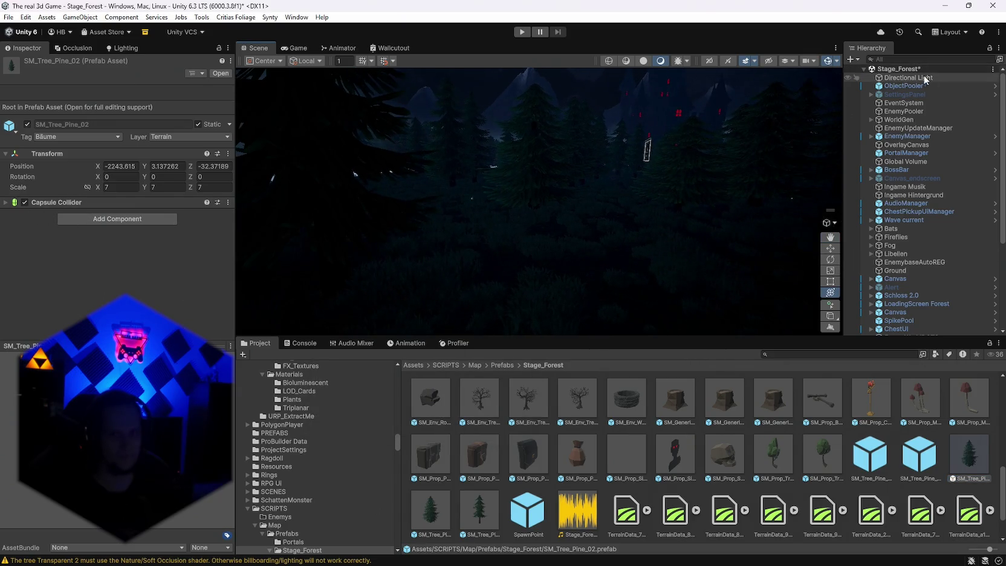
click(897, 120)
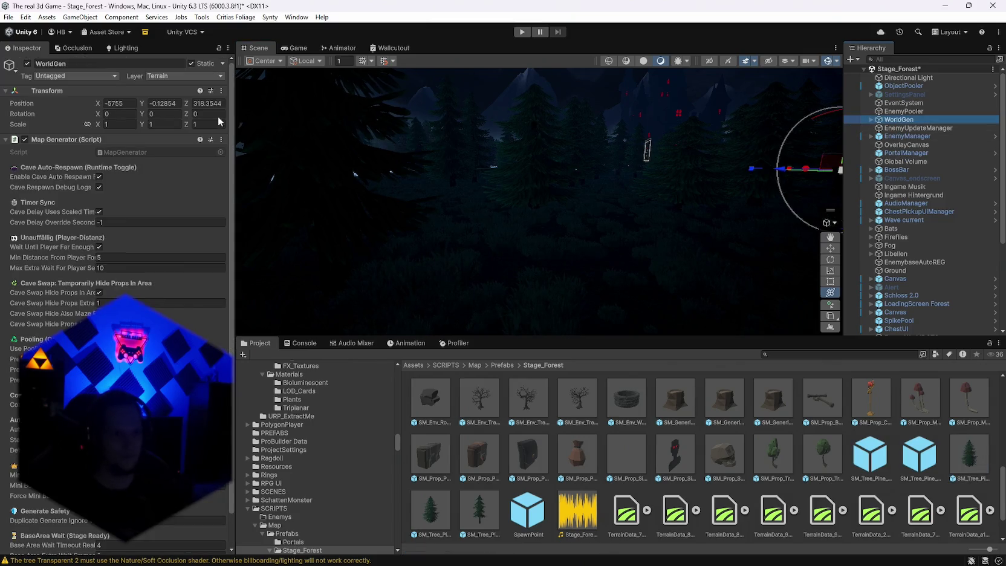
Regenerate the world again from the Map Generator and frame the WorldGen object.
click(220, 140)
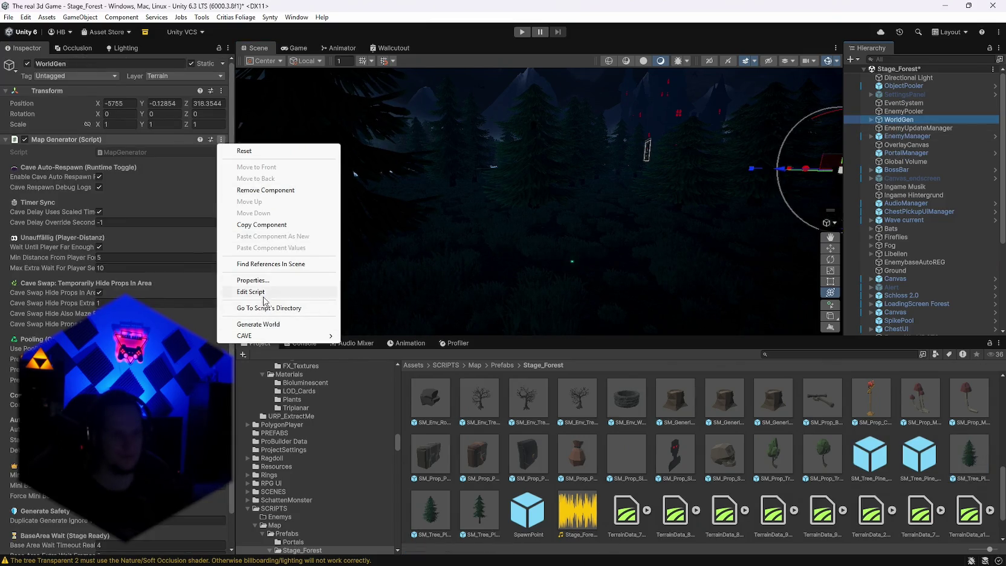
click(284, 324)
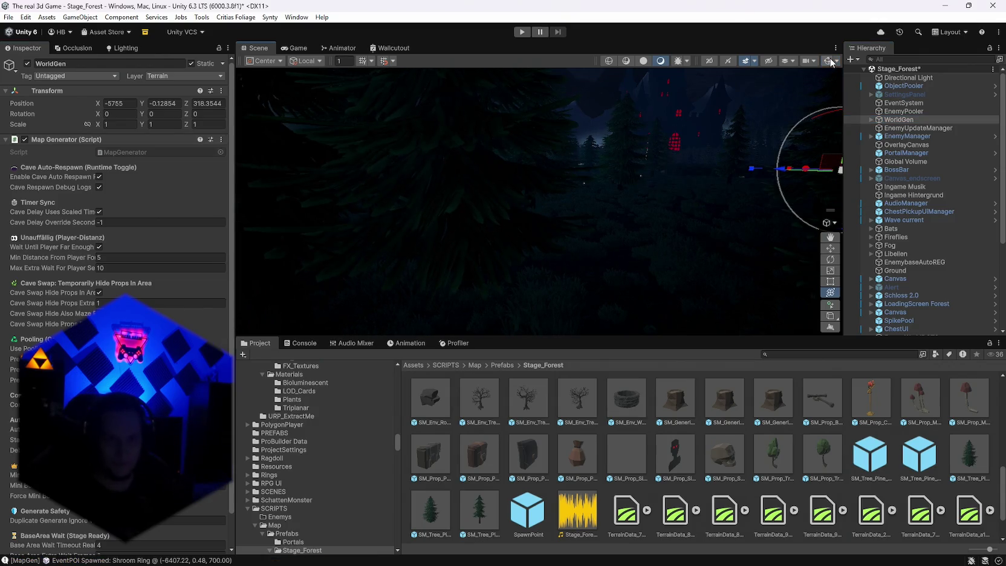
mouse_move(675, 159)
mouse_down()
mouse_move(541, 159)
mouse_move(952, 176)
mouse_move(763, 144)
mouse_move(633, 179)
mouse_move(737, 189)
mouse_move(650, 199)
mouse_move(680, 215)
mouse_move(641, 173)
mouse_move(605, 175)
mouse_move(755, 181)
mouse_move(87, 192)
mouse_move(793, 175)
mouse_move(677, 222)
mouse_move(759, 202)
mouse_move(933, 121)
mouse_up()
double_click(933, 120)
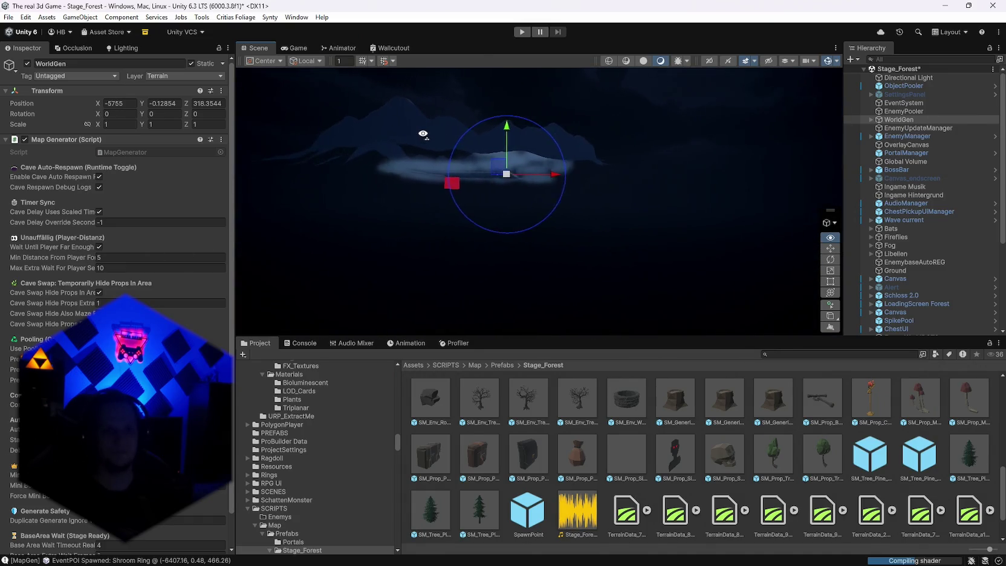
Orbit to the red pentagram, select the rubble floor, and ping its Dungeon_Material_01 material.
mouse_move(491, 144)
mouse_down()
mouse_move(465, 189)
mouse_move(447, 153)
mouse_move(366, 216)
mouse_move(609, 239)
mouse_move(668, 220)
mouse_up()
drag(589, 212, 340, 206)
mouse_move(185, 186)
mouse_down()
mouse_move(177, 185)
mouse_move(217, 174)
mouse_move(396, 175)
mouse_move(501, 162)
mouse_move(753, 177)
mouse_move(284, 175)
mouse_move(577, 164)
mouse_move(551, 166)
mouse_up()
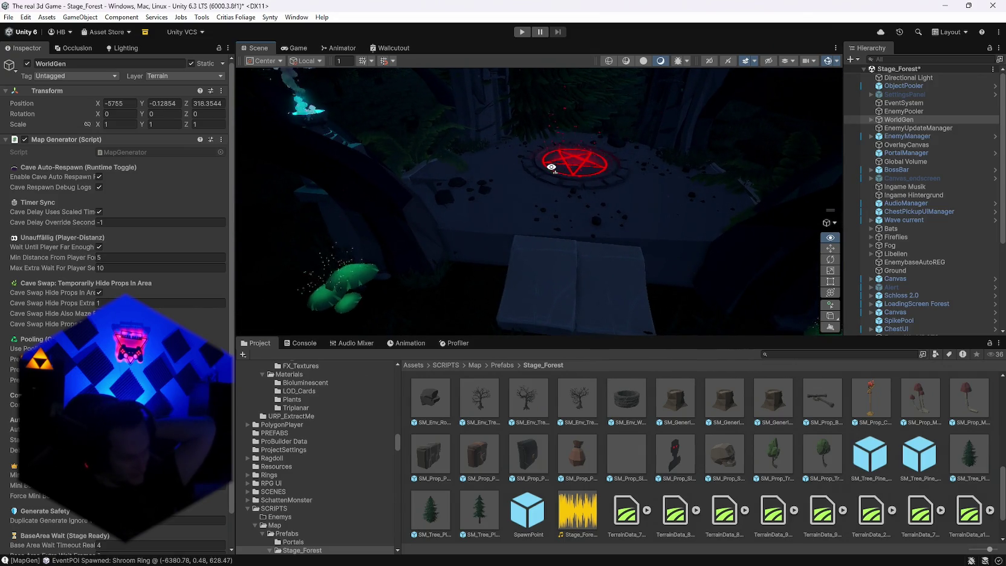
mouse_move(551, 166)
mouse_down()
mouse_move(570, 139)
mouse_move(571, 110)
mouse_up()
scroll(695, 241, down, 5)
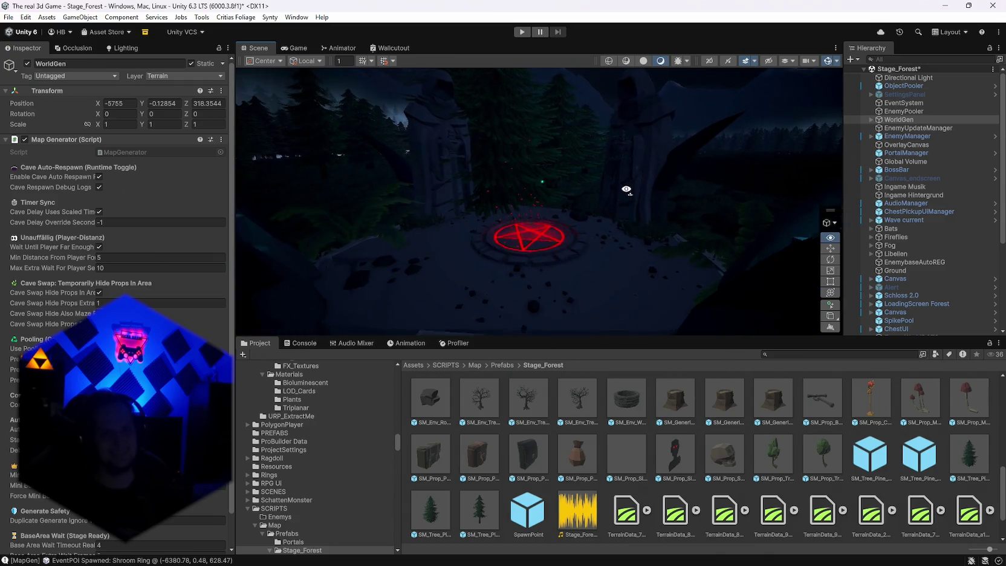
scroll(954, 269, down, 5)
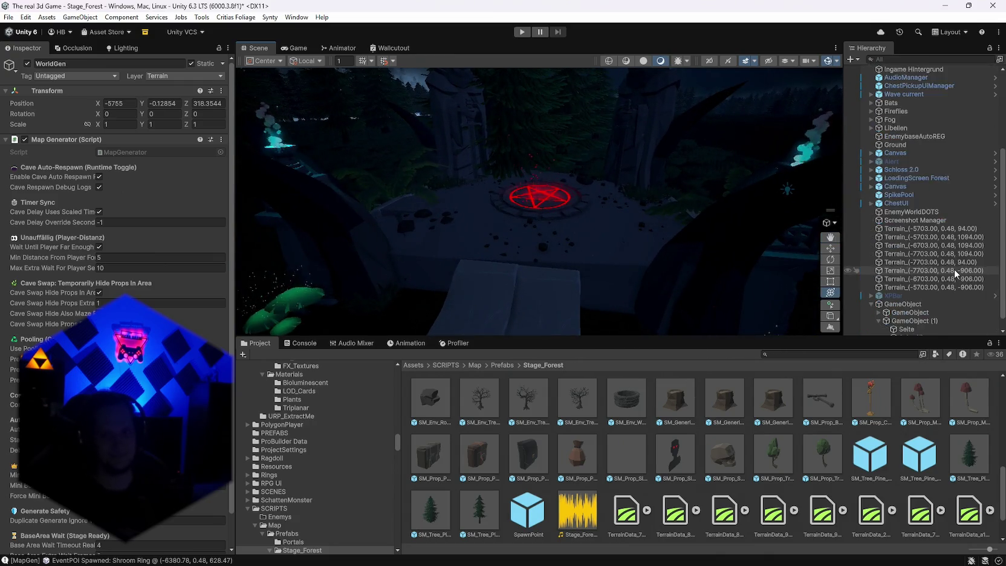
mouse_move(812, 226)
mouse_down()
mouse_move(699, 213)
mouse_move(672, 200)
mouse_move(635, 251)
mouse_move(665, 264)
mouse_move(766, 265)
mouse_move(800, 233)
mouse_move(802, 195)
mouse_move(708, 212)
mouse_move(668, 264)
mouse_up()
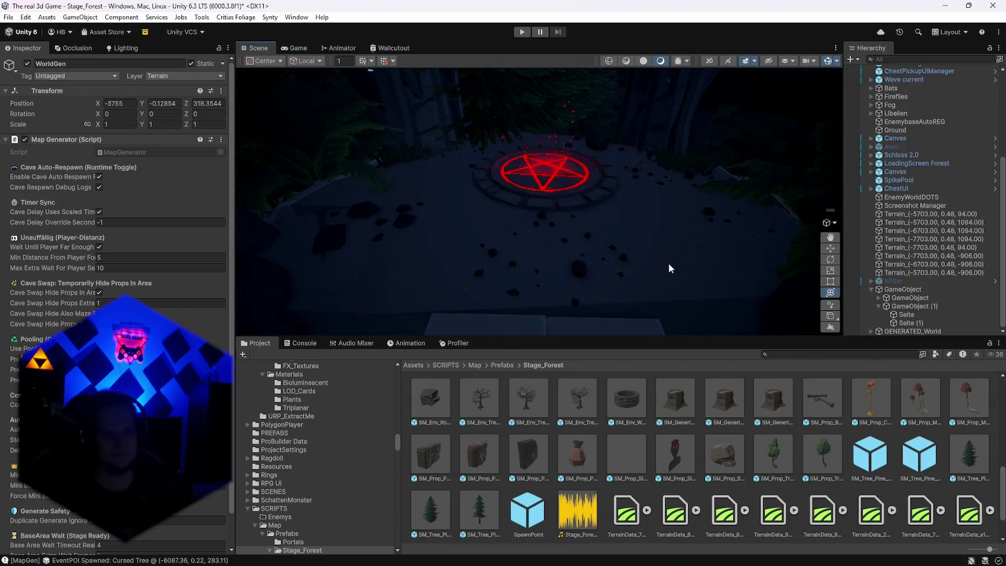
click(699, 273)
click(151, 193)
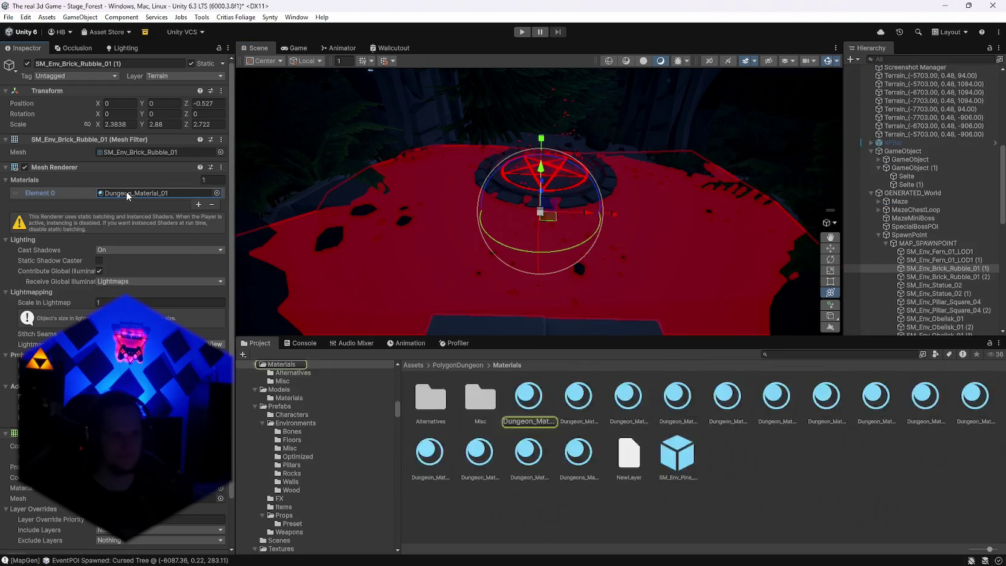
Drag dungeon materials onto the rubble floor until Dungeon_Material_03 is applied.
drag(649, 419, 580, 260)
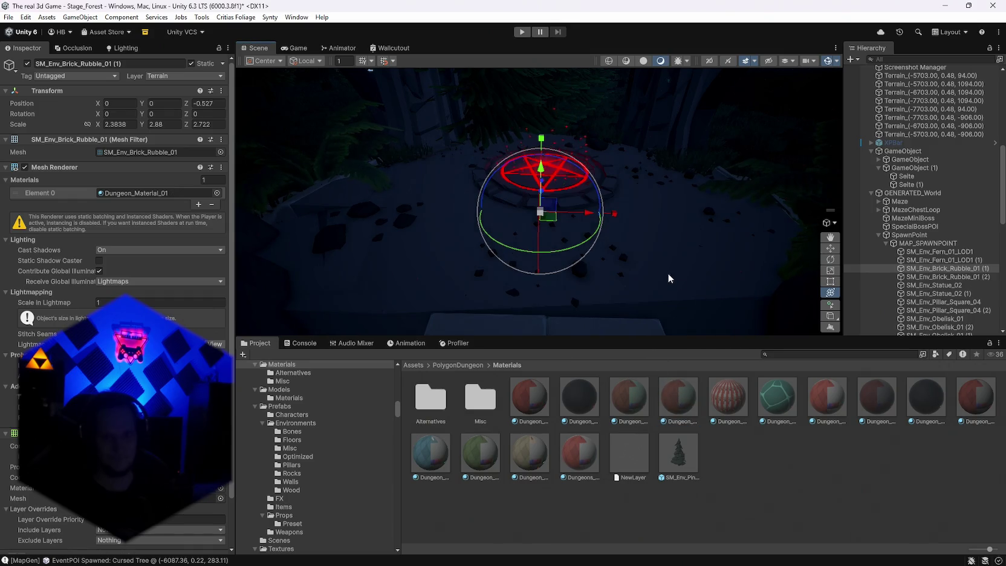
mouse_move(819, 401)
mouse_down()
mouse_move(689, 268)
mouse_move(521, 455)
mouse_up()
drag(656, 288, 661, 281)
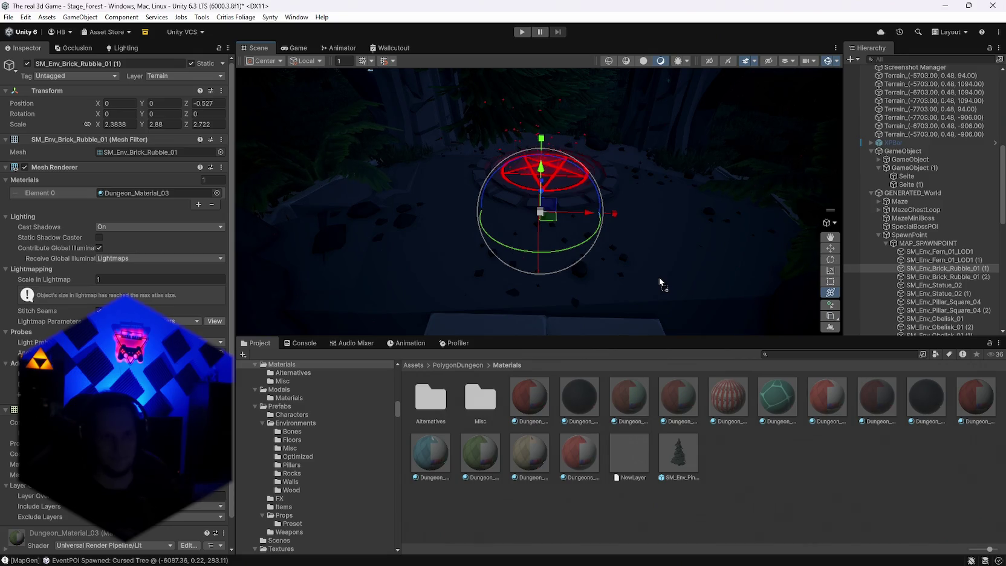
scroll(679, 236, up, 5)
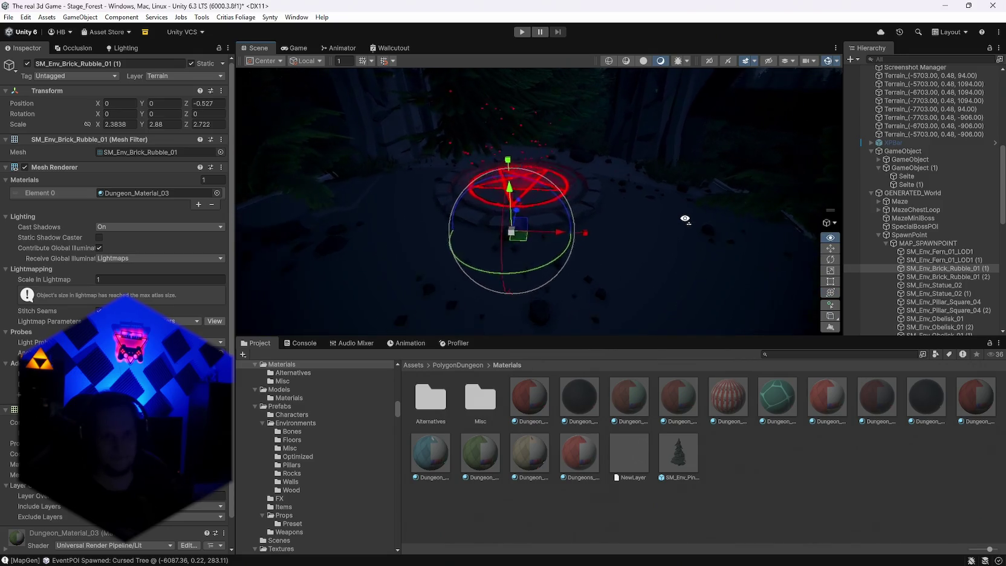
mouse_move(648, 222)
mouse_down()
mouse_move(589, 251)
mouse_move(420, 249)
mouse_move(616, 292)
mouse_up()
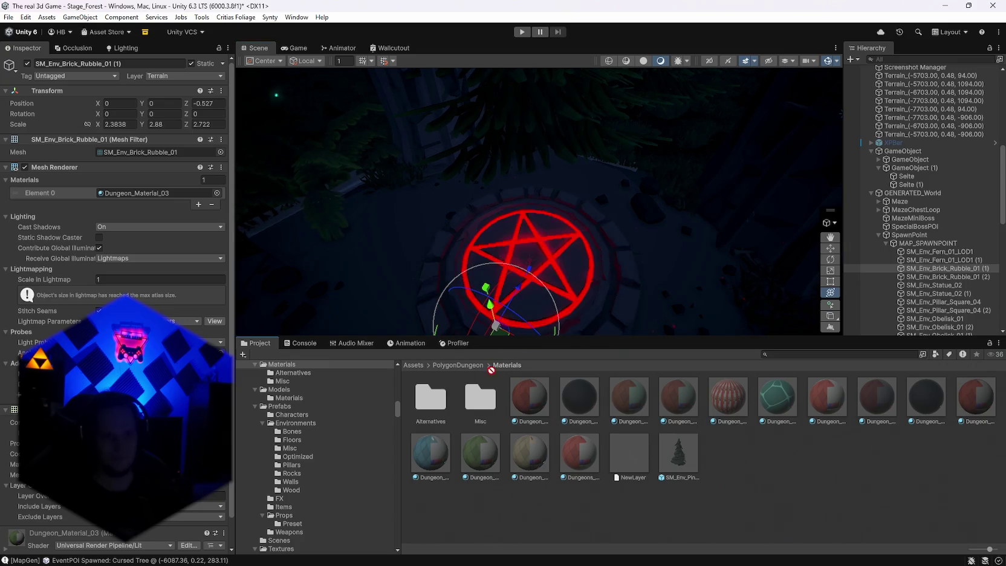
drag(626, 292, 586, 296)
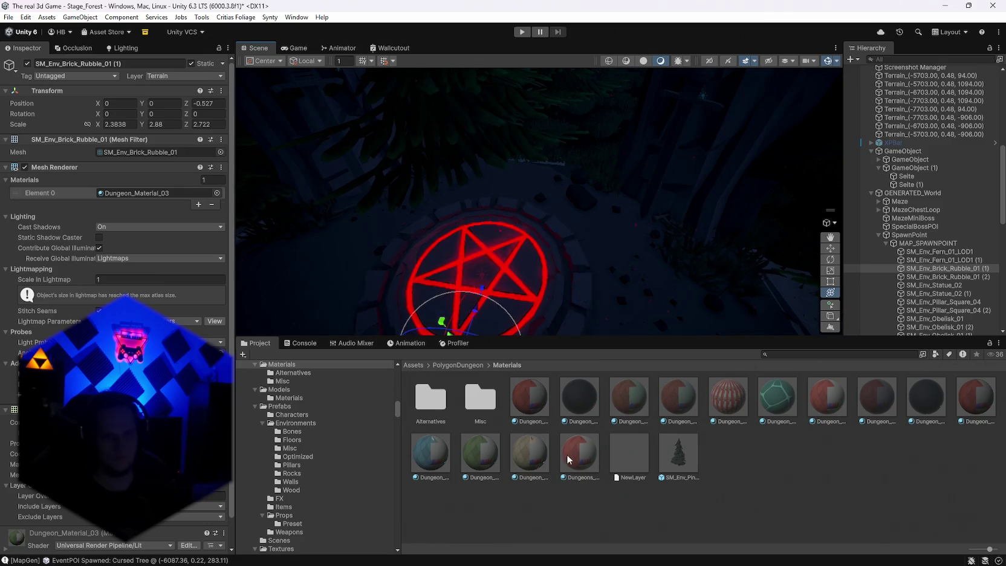
Preview a green dungeon material on the pentagram, then frame and orbit the flame-topped pillar.
drag(531, 396, 580, 280)
drag(491, 458, 573, 287)
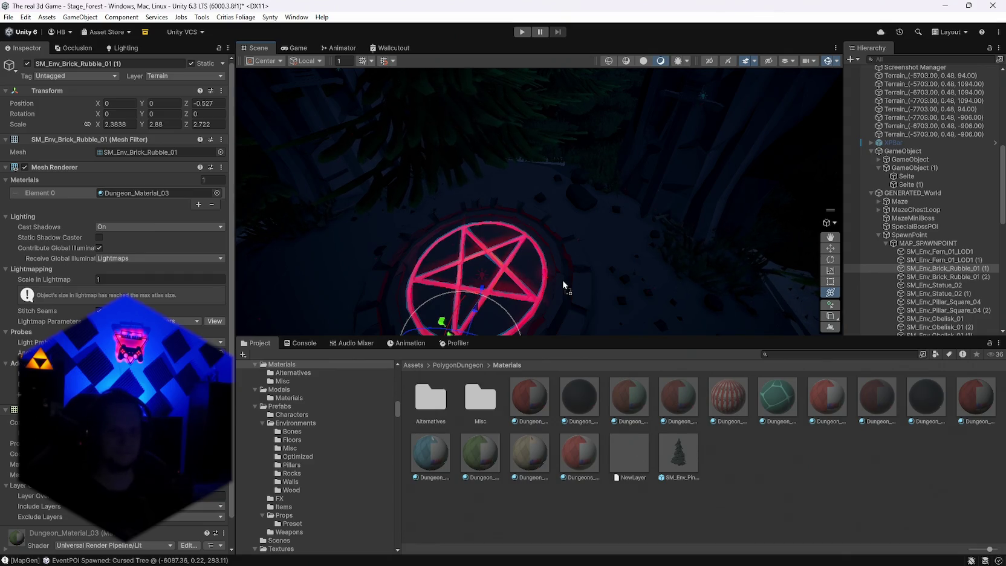
drag(562, 280, 562, 279)
mouse_move(701, 139)
mouse_down()
mouse_move(656, 224)
mouse_move(544, 145)
mouse_up()
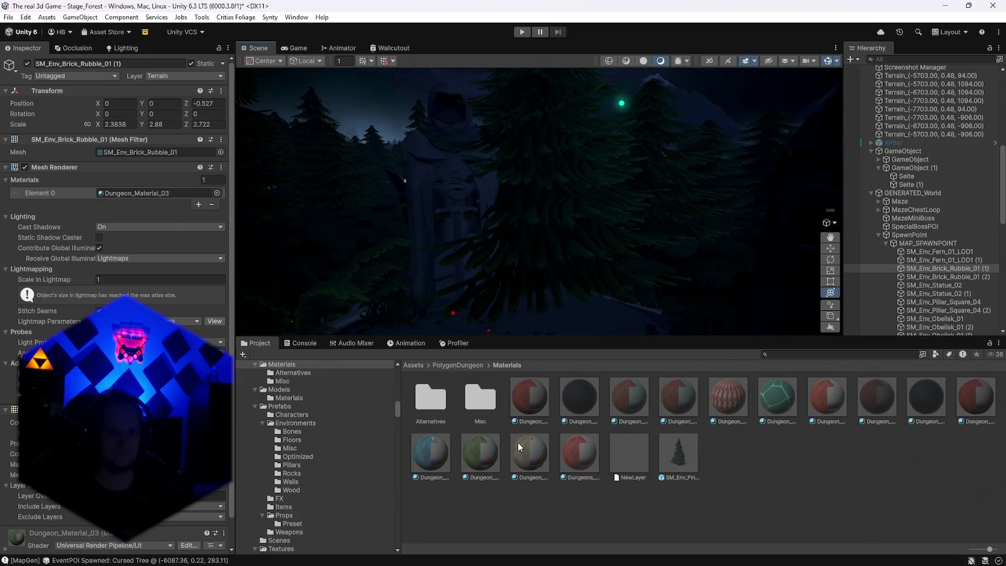
key(f)
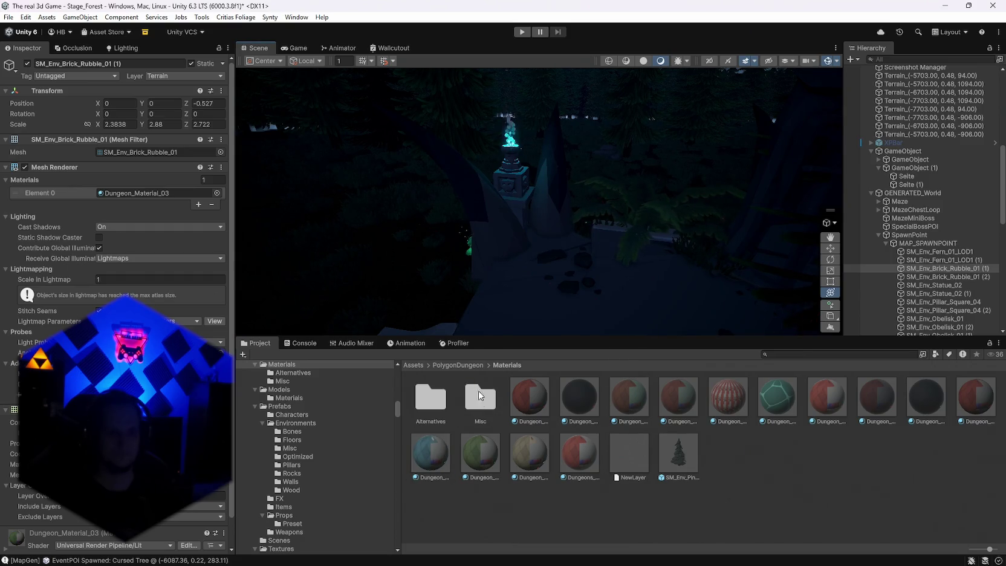
mouse_move(524, 208)
mouse_down()
mouse_move(507, 284)
mouse_move(991, 304)
mouse_move(763, 203)
mouse_up()
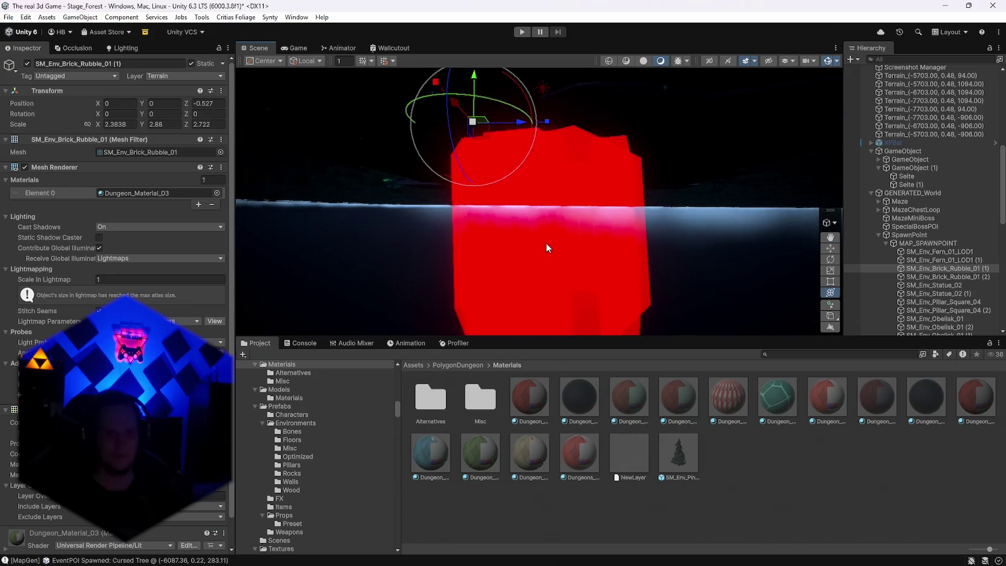
Orbit around the pentagram, preview a material on the stair slab, and select SM_StairPiece_03_Unity.
click(546, 248)
mouse_move(547, 248)
mouse_down()
mouse_move(669, 263)
mouse_move(799, 321)
mouse_move(768, 285)
mouse_move(509, 237)
mouse_move(530, 264)
mouse_move(493, 229)
mouse_move(644, 225)
mouse_move(640, 255)
mouse_move(557, 289)
mouse_up()
click(494, 232)
drag(645, 217, 544, 291)
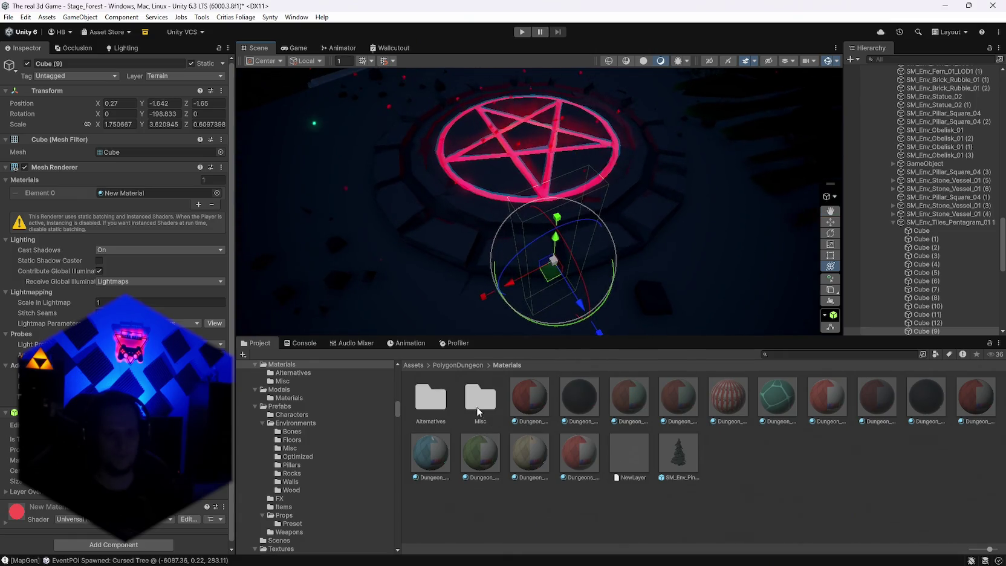
mouse_move(480, 229)
mouse_down()
mouse_move(436, 173)
mouse_move(653, 164)
mouse_move(605, 181)
mouse_move(593, 199)
mouse_up()
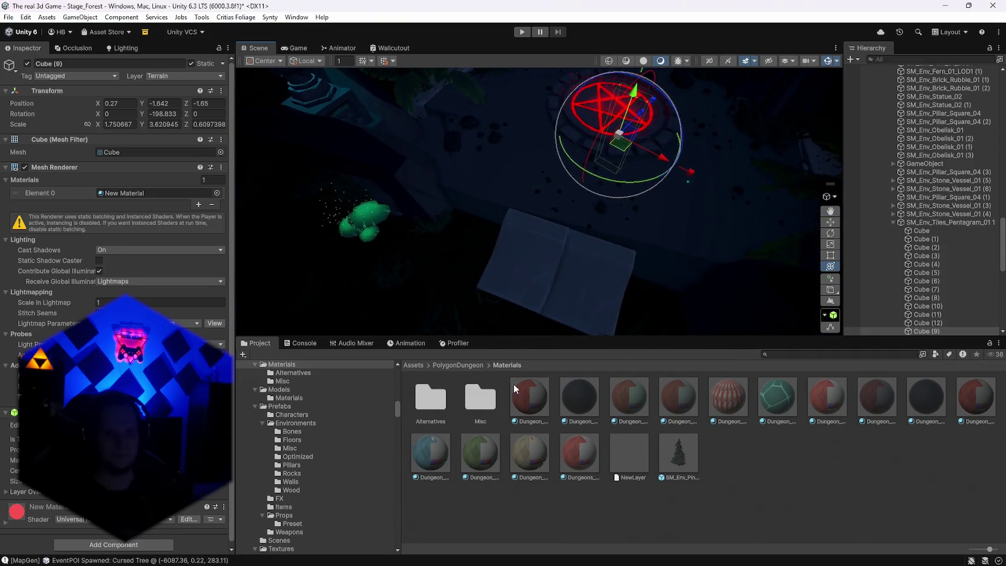
mouse_move(523, 293)
mouse_down()
mouse_move(524, 280)
mouse_move(613, 295)
mouse_move(594, 284)
mouse_move(632, 404)
mouse_move(590, 290)
mouse_move(503, 262)
mouse_move(605, 277)
mouse_up()
click(605, 277)
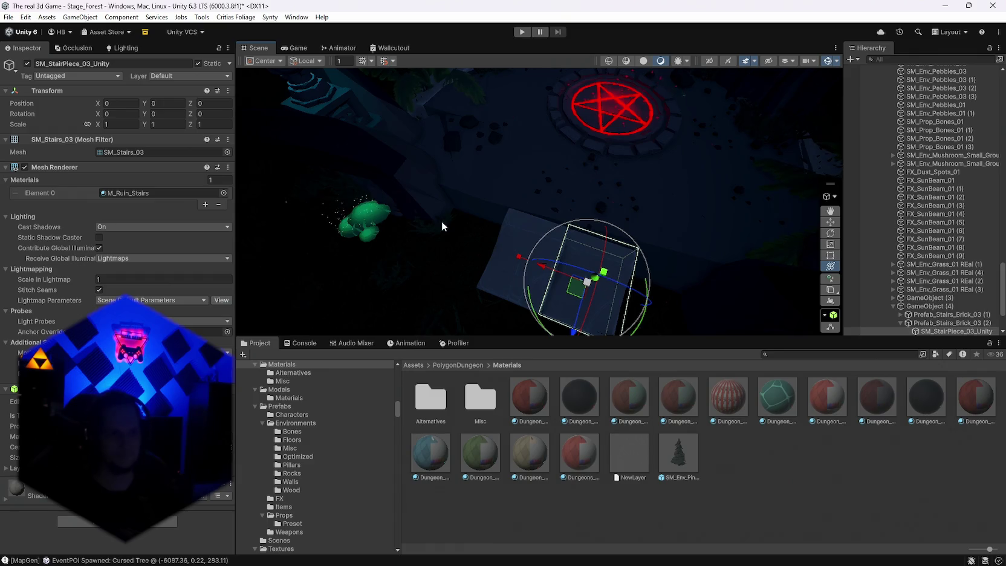
Ping M_Ruin_Stairs in the Ruins folder and duplicate it with Ctrl+D as M_Ruin_Stairs 1.
click(122, 190)
mouse_move(106, 192)
mouse_down()
mouse_move(438, 328)
mouse_move(544, 284)
mouse_move(533, 259)
mouse_move(520, 269)
mouse_up()
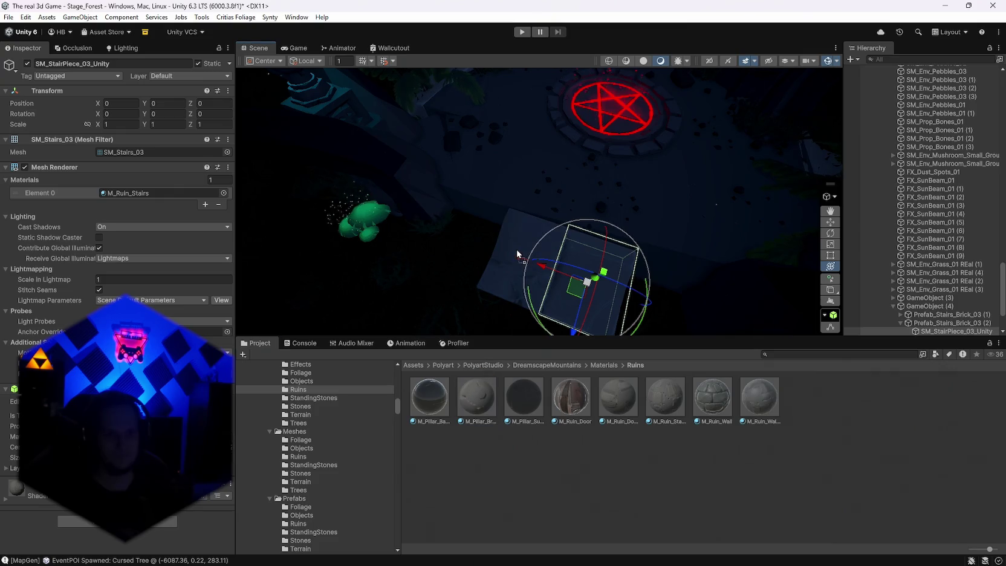
drag(438, 382, 518, 257)
drag(589, 302, 647, 362)
click(122, 193)
click(667, 411)
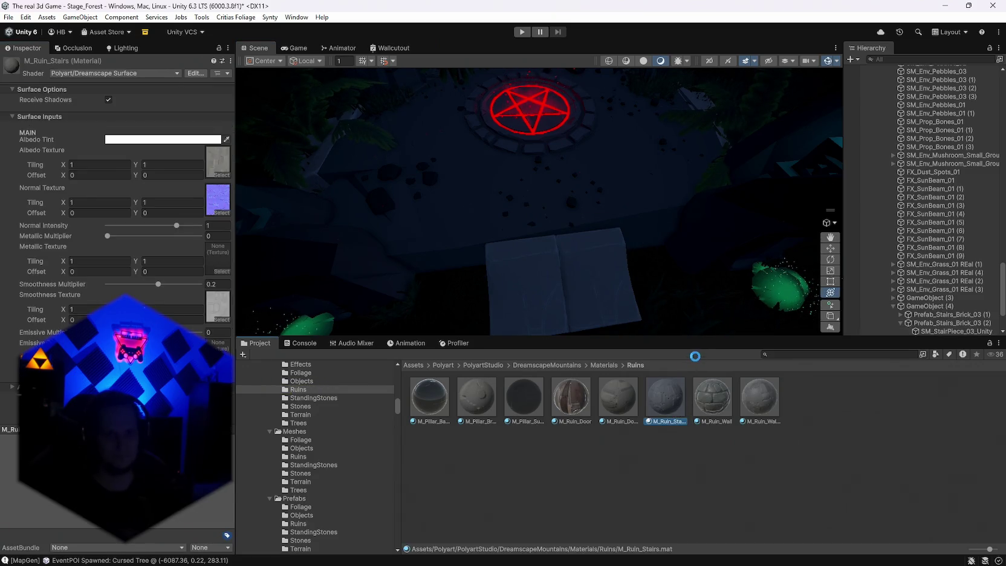
key(ctrl+d)
mouse_move(636, 252)
mouse_down()
mouse_move(553, 207)
mouse_move(618, 262)
mouse_up()
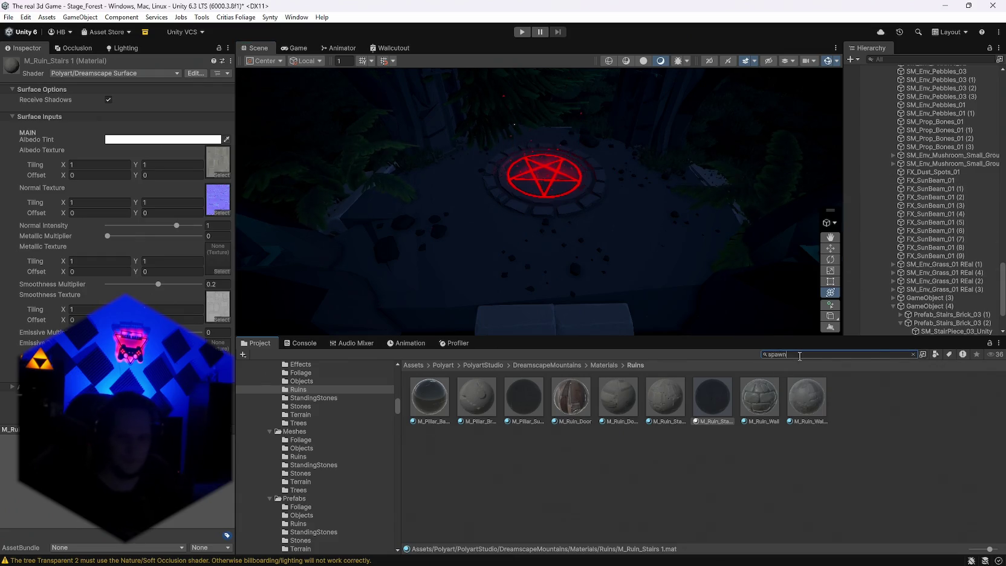
Select MAP_SPAWNPOINT, then open Spawn.prefab from the Stage_Forest Spawn folder in Prefab Mode.
scroll(943, 266, down, 3)
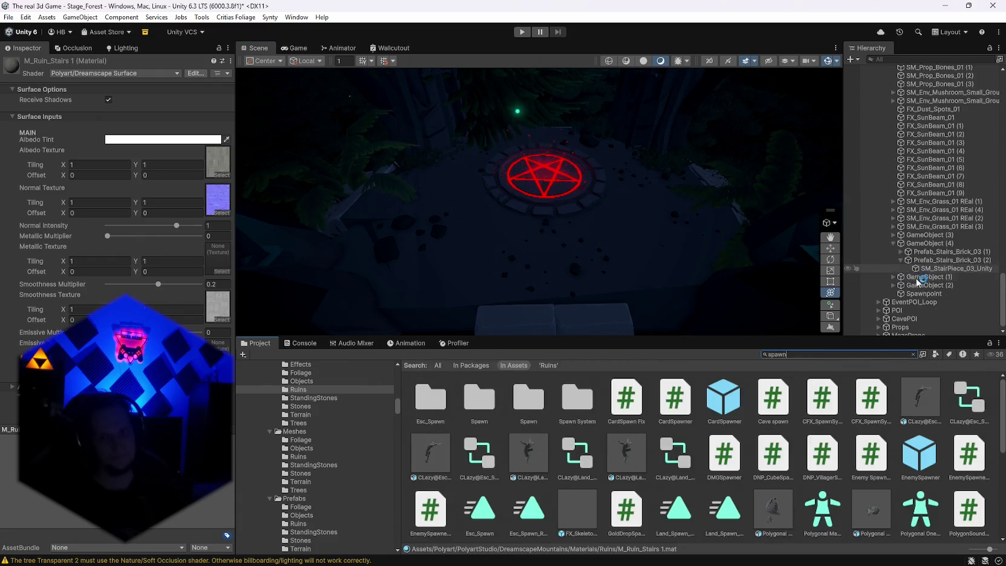
click(665, 231)
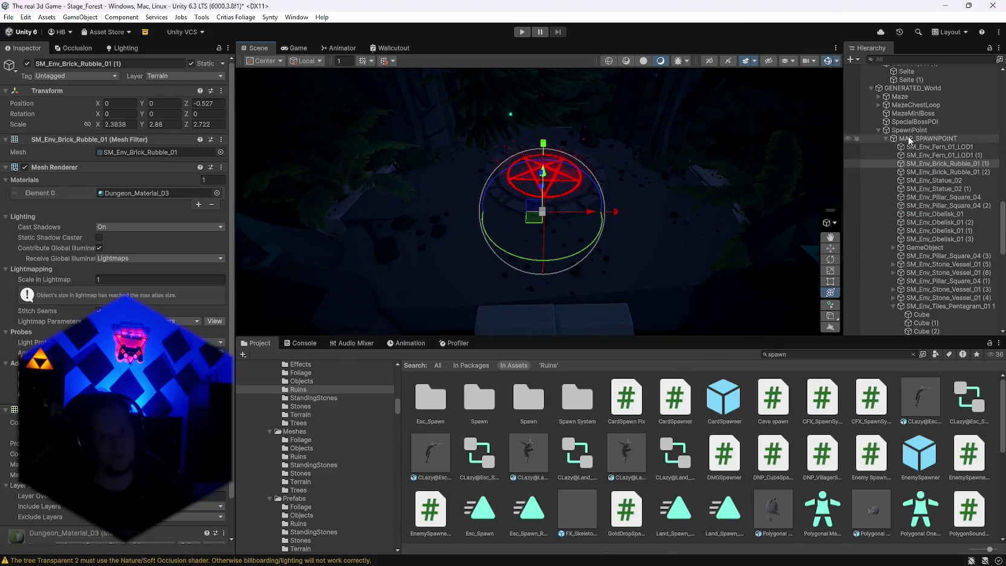
click(911, 139)
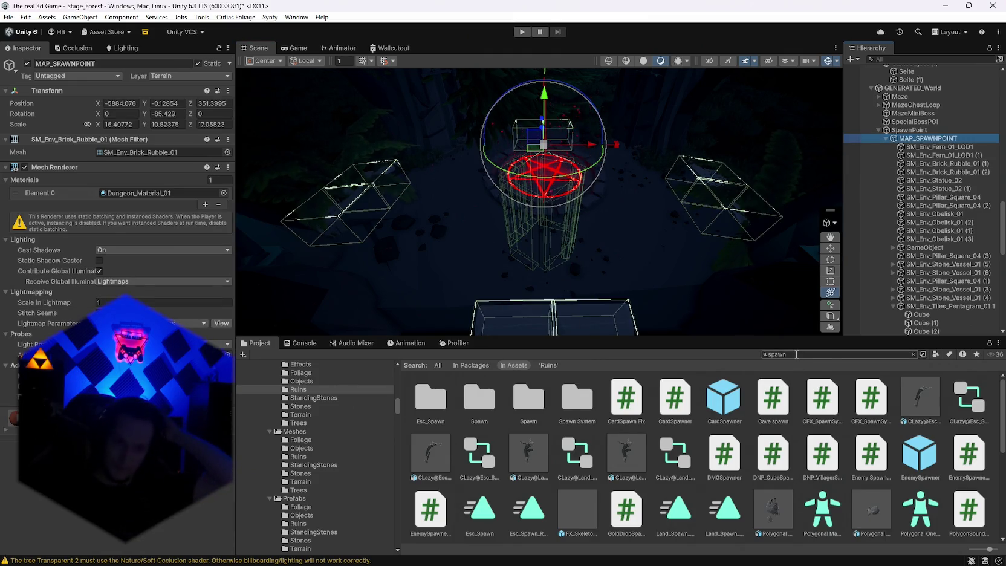
double_click(483, 407)
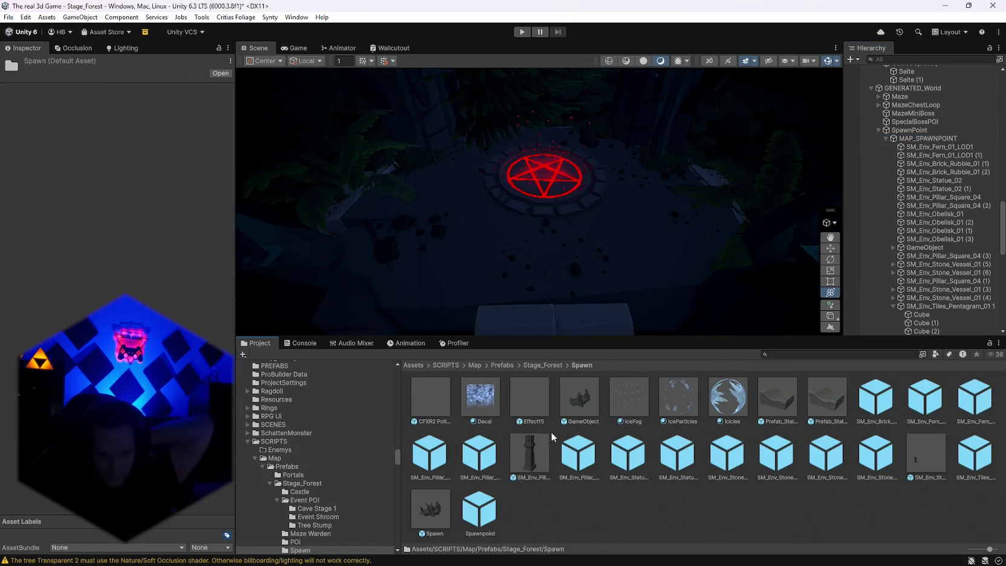
click(430, 511)
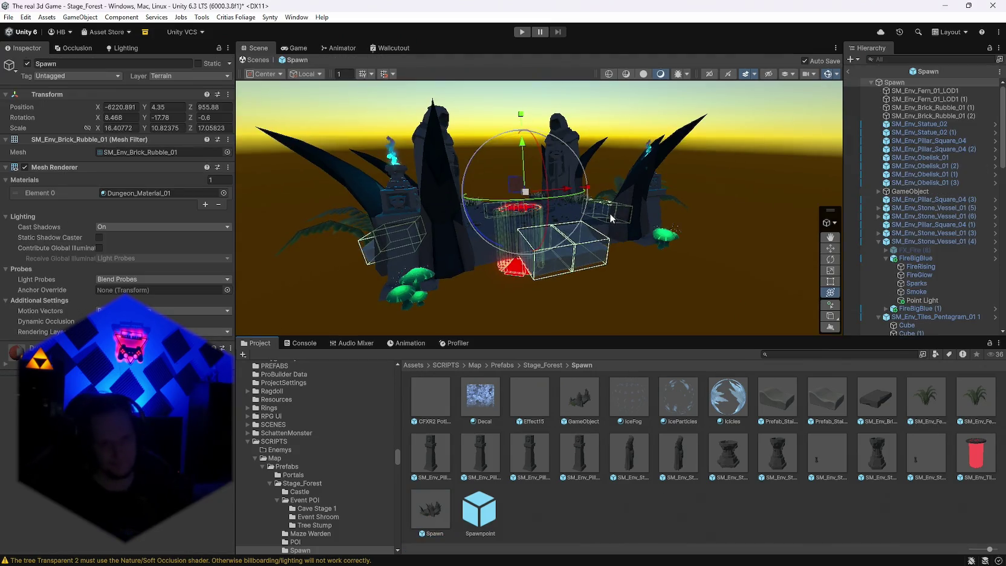
mouse_move(611, 218)
mouse_down()
mouse_move(556, 267)
mouse_move(487, 285)
mouse_up()
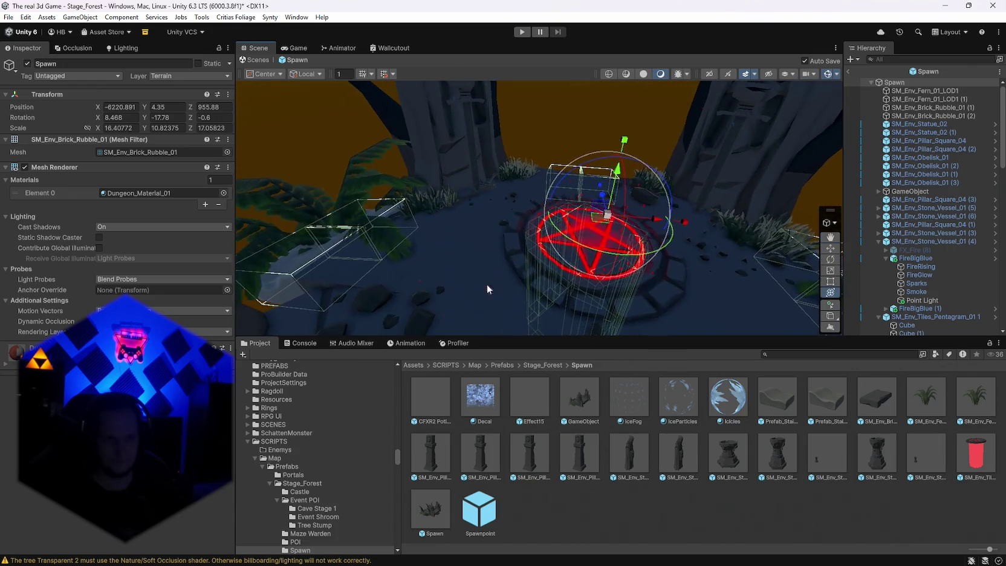
Drag Dungeon_Material_03 onto the rubble floor inside the Spawn prefab.
click(487, 284)
click(132, 193)
mouse_move(496, 461)
mouse_down()
mouse_move(450, 258)
mouse_move(423, 325)
mouse_move(372, 263)
mouse_up()
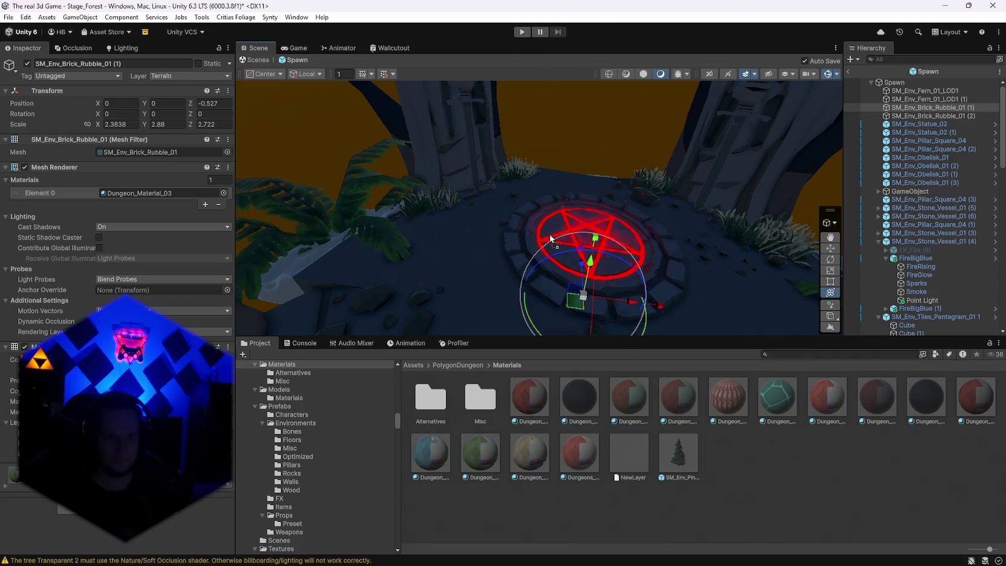
Fly past the statues and tower and drop the green dungeon material onto the stairs.
drag(608, 168, 502, 175)
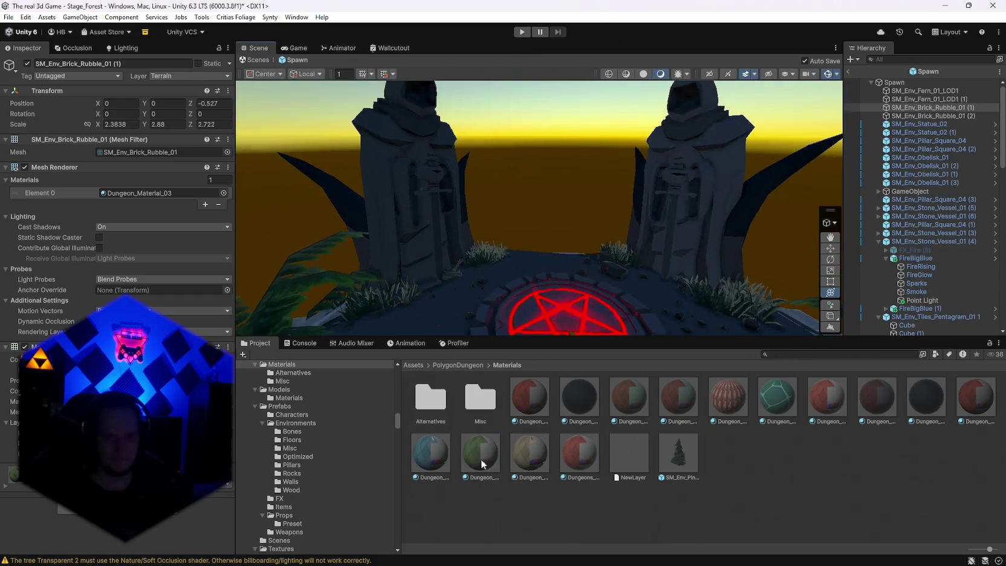
scroll(619, 224, up, 3)
drag(620, 224, 837, 244)
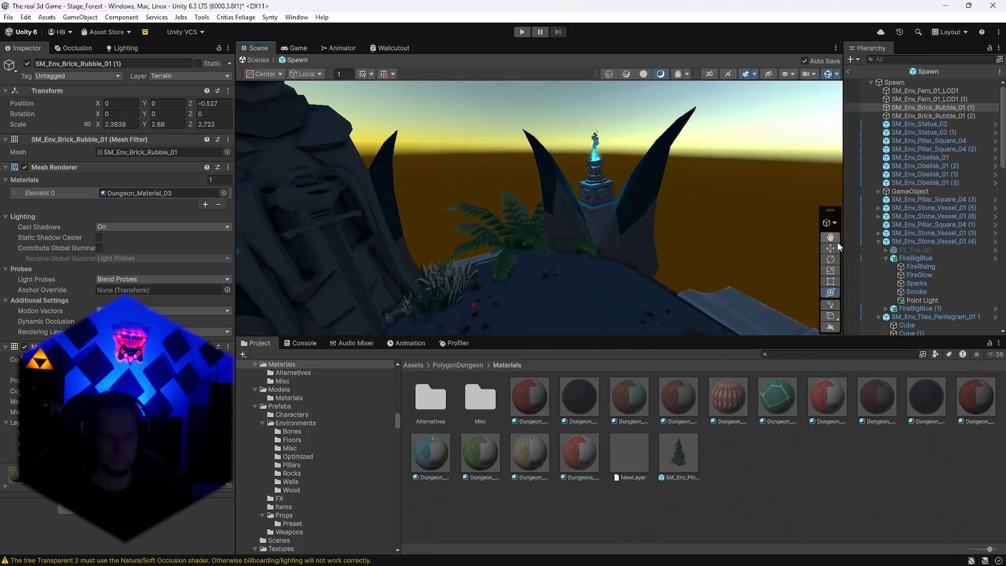
right_click(601, 304)
key(Escape)
drag(597, 285, 695, 284)
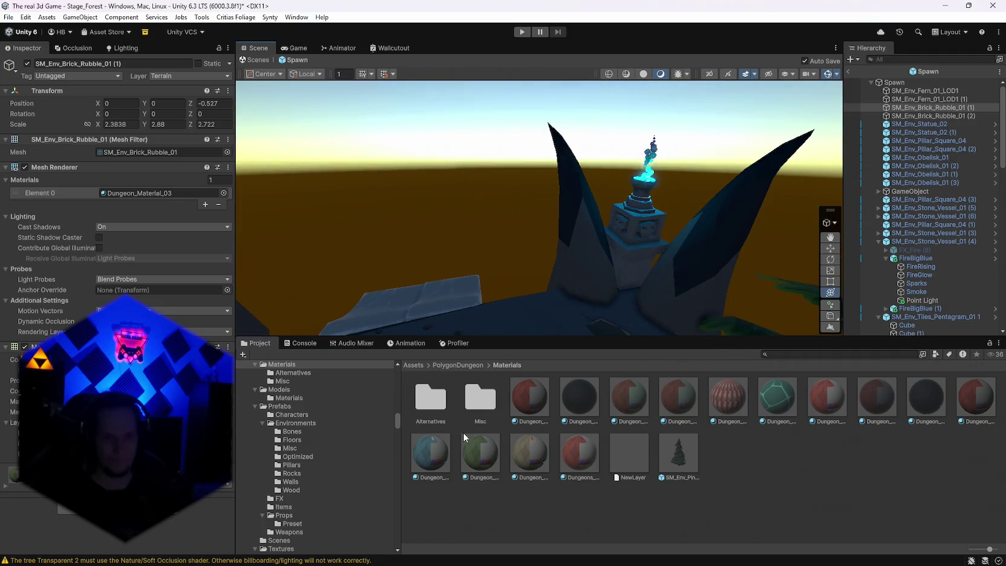
mouse_move(652, 248)
mouse_down()
mouse_move(580, 285)
mouse_move(538, 263)
mouse_up()
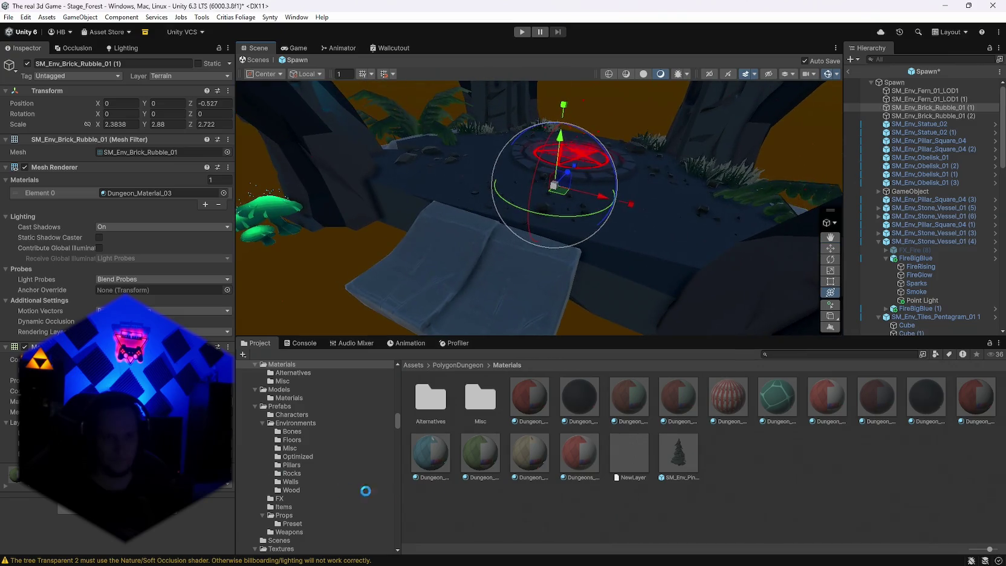
mouse_move(476, 460)
mouse_down()
mouse_move(414, 161)
mouse_move(467, 230)
mouse_move(456, 268)
mouse_up()
click(456, 268)
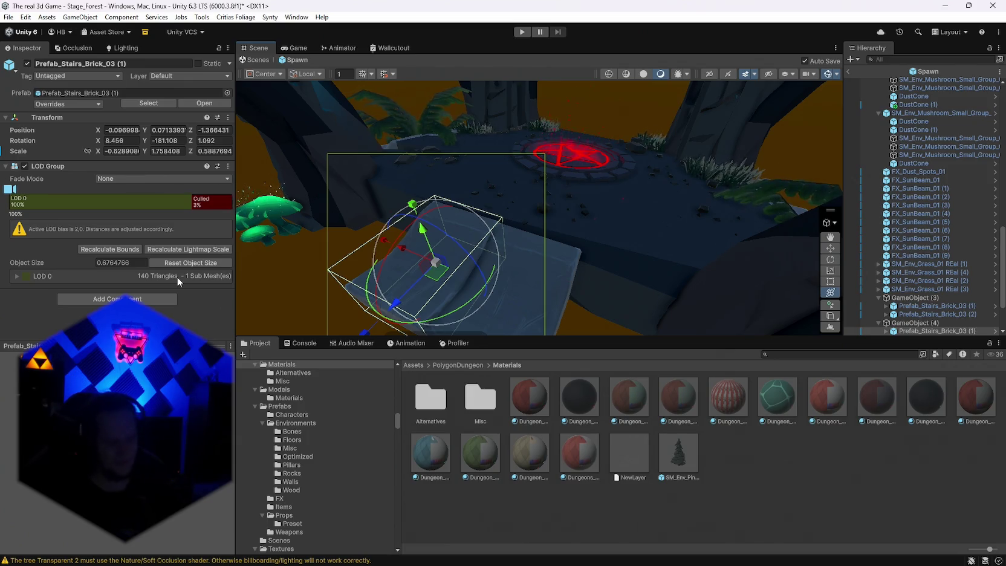
Select the stair piece inside the stairs prefab and preview M_Ruin_Wall on its slab.
scroll(931, 242, down, 3)
mouse_move(695, 230)
mouse_down()
mouse_move(612, 273)
mouse_move(469, 194)
mouse_move(575, 183)
mouse_move(541, 162)
mouse_move(579, 177)
mouse_up()
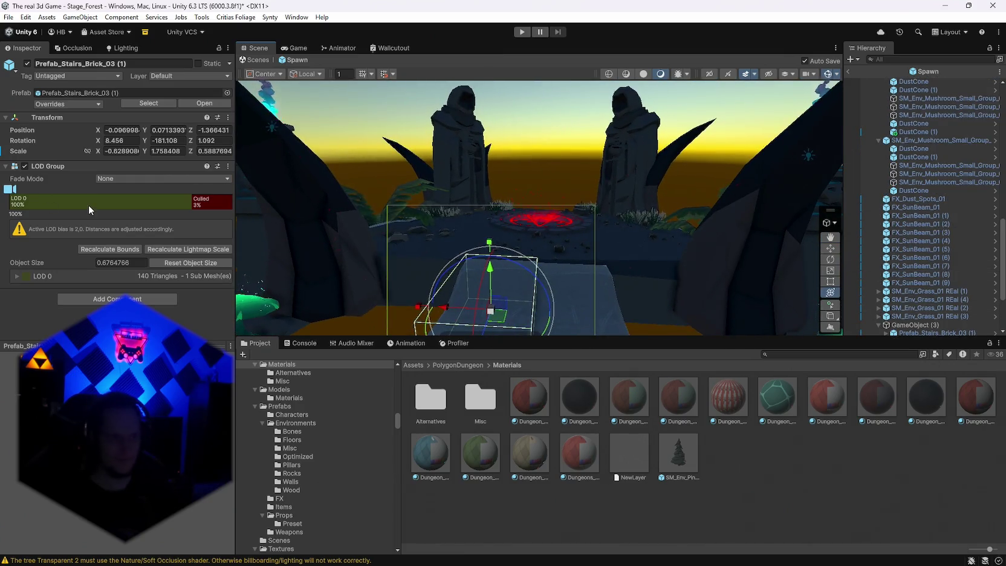
scroll(916, 326, down, 4)
click(886, 264)
click(911, 273)
click(130, 219)
drag(627, 189, 613, 225)
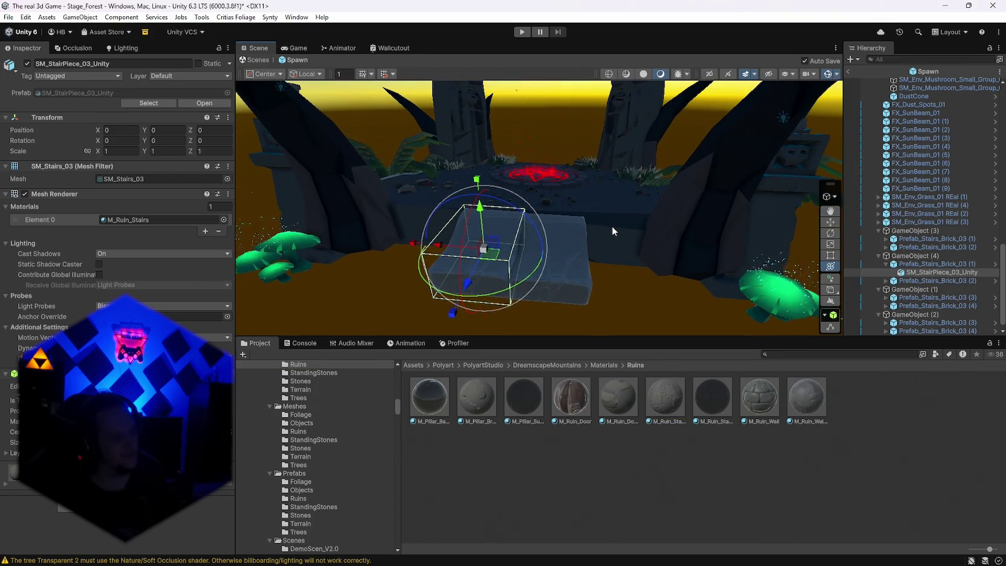
mouse_move(662, 187)
mouse_down()
mouse_move(723, 195)
mouse_move(705, 229)
mouse_up()
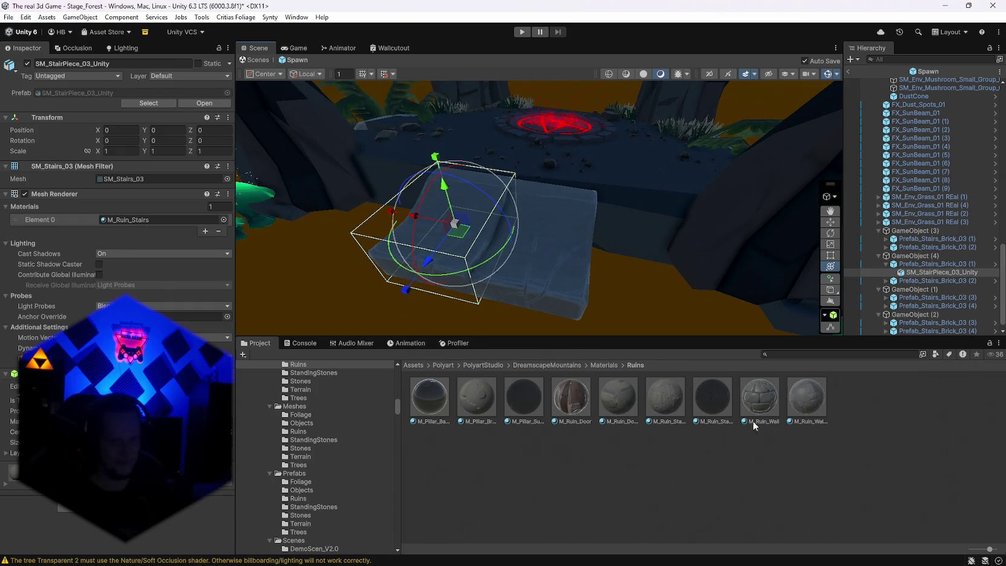
mouse_move(806, 411)
mouse_down()
mouse_move(544, 242)
mouse_move(541, 214)
mouse_move(671, 253)
mouse_move(586, 260)
mouse_up()
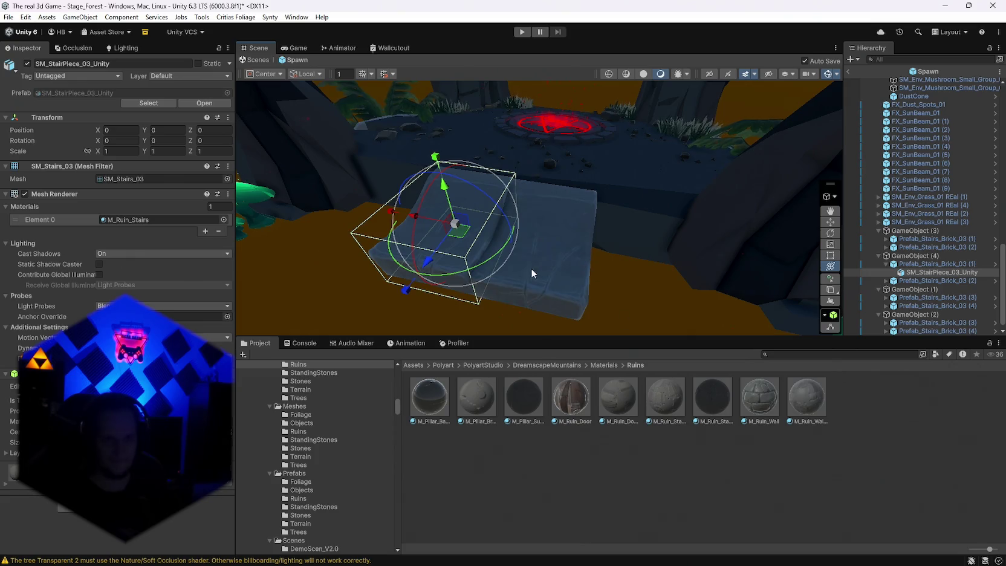
Duplicate the M_Ruin_Stairs material as M_Ruin_Stairs 2.
click(121, 220)
click(672, 401)
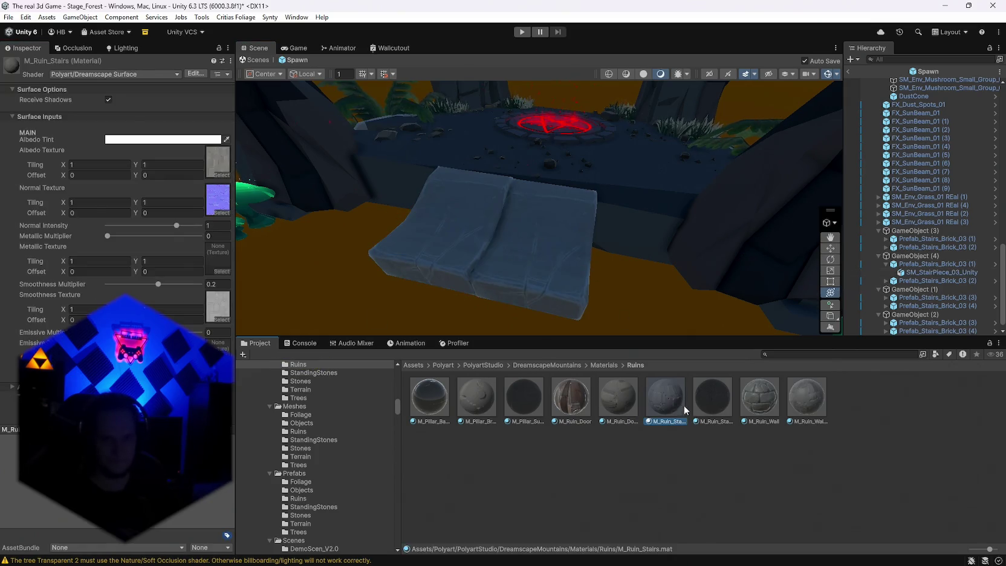
key(ctrl+d)
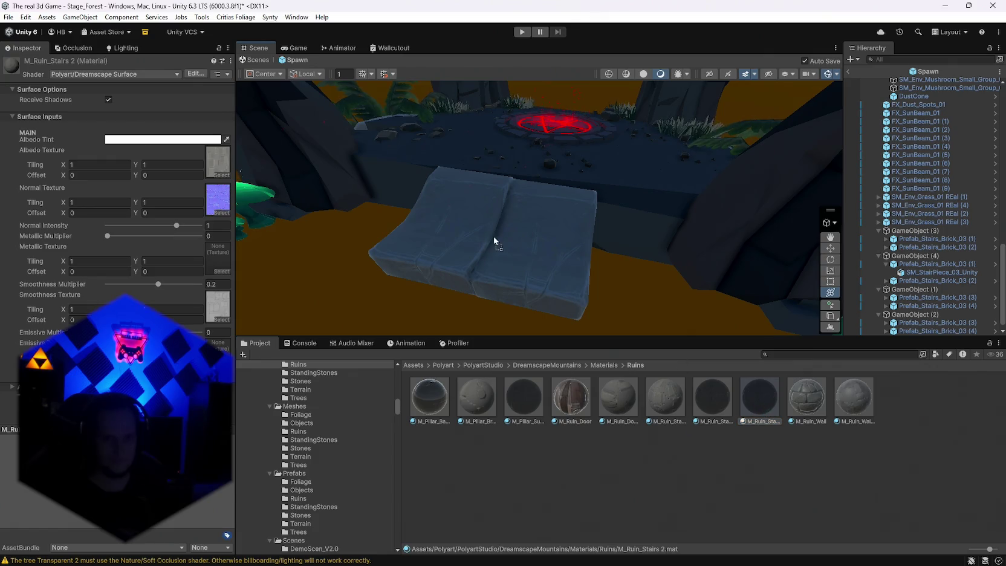
Darken M_Ruin_Stairs 2's albedo tint to grey 179, 179, 179.
mouse_move(440, 218)
mouse_down()
mouse_move(513, 199)
mouse_move(647, 243)
mouse_up()
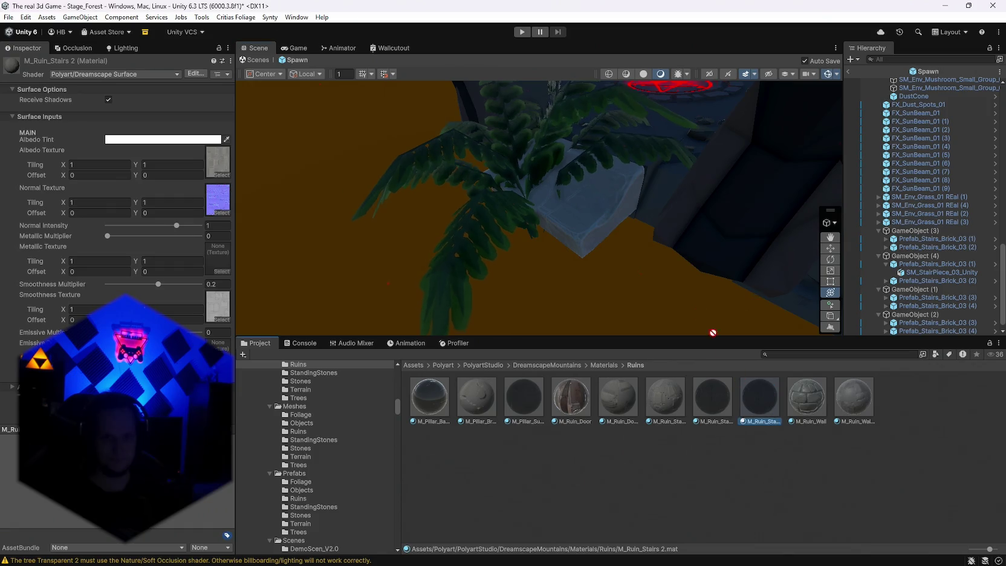
mouse_move(545, 191)
mouse_down()
mouse_move(640, 139)
mouse_move(674, 163)
mouse_move(245, 248)
mouse_move(314, 260)
mouse_up()
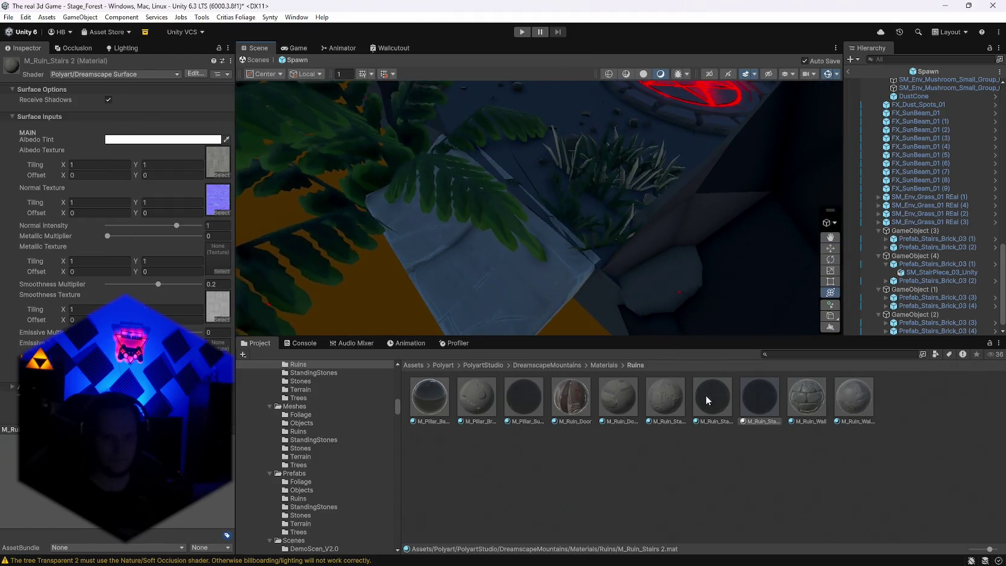
mouse_move(419, 251)
mouse_down()
mouse_move(584, 235)
mouse_move(563, 189)
mouse_move(301, 194)
mouse_up()
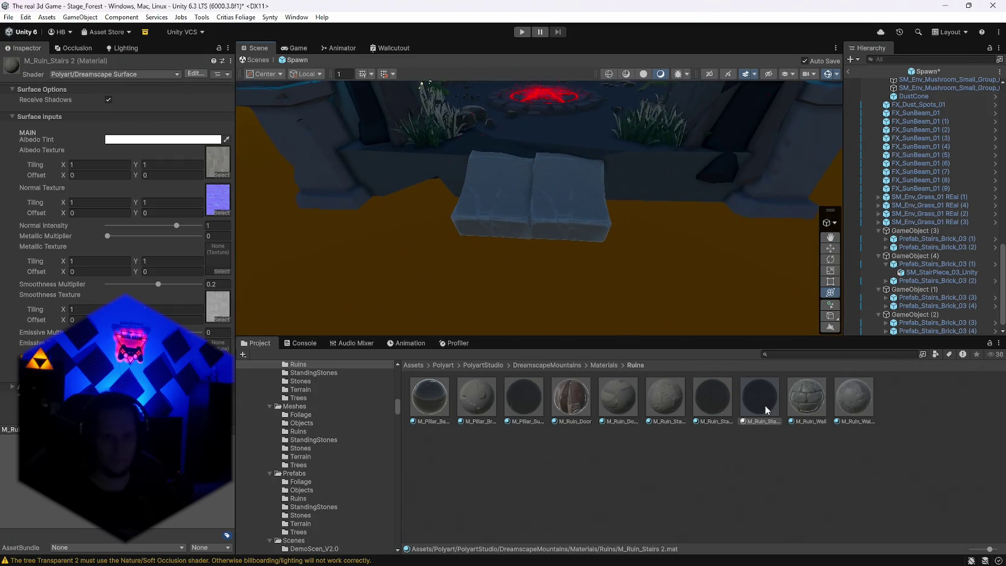
mouse_move(542, 237)
mouse_down()
mouse_move(595, 169)
mouse_move(696, 204)
mouse_move(756, 181)
mouse_move(13, 221)
mouse_up()
click(163, 140)
drag(183, 205, 156, 214)
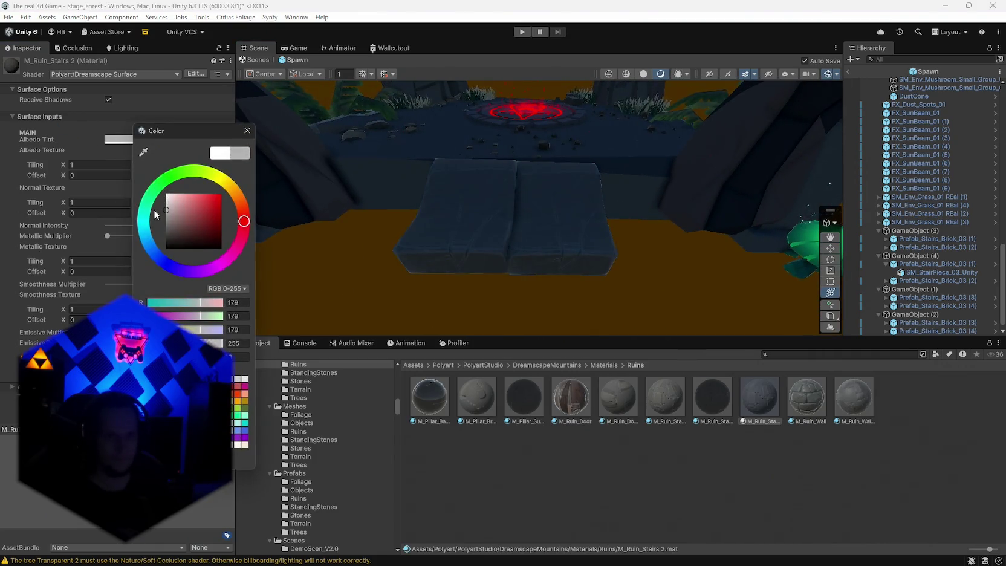
click(247, 132)
Select the grass clump growing beside the wall.
mouse_move(260, 151)
mouse_down()
mouse_move(317, 148)
mouse_move(364, 173)
mouse_up()
scroll(364, 173, down, 5)
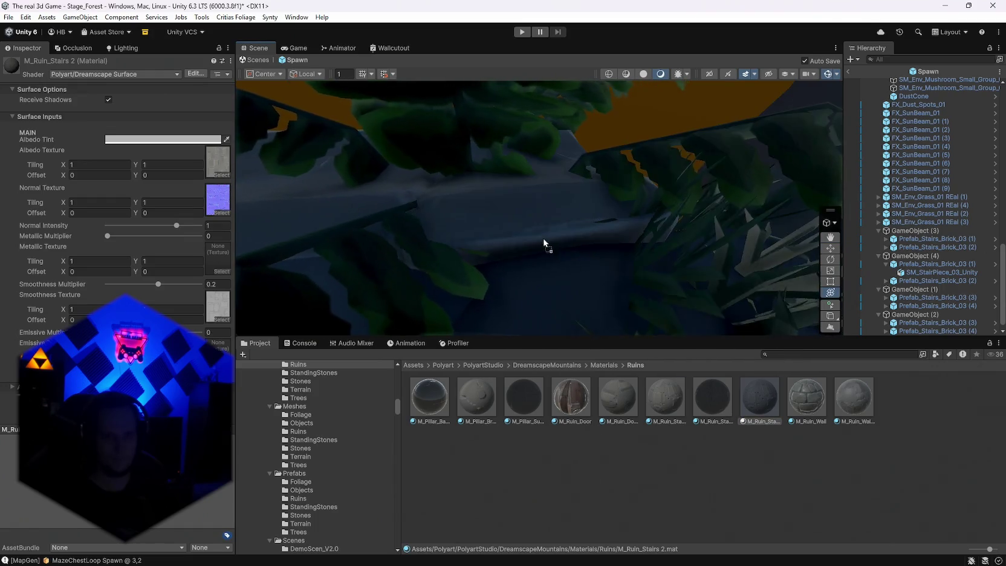
mouse_move(546, 229)
mouse_down()
mouse_move(681, 197)
mouse_move(588, 193)
mouse_move(556, 209)
mouse_up()
click(616, 248)
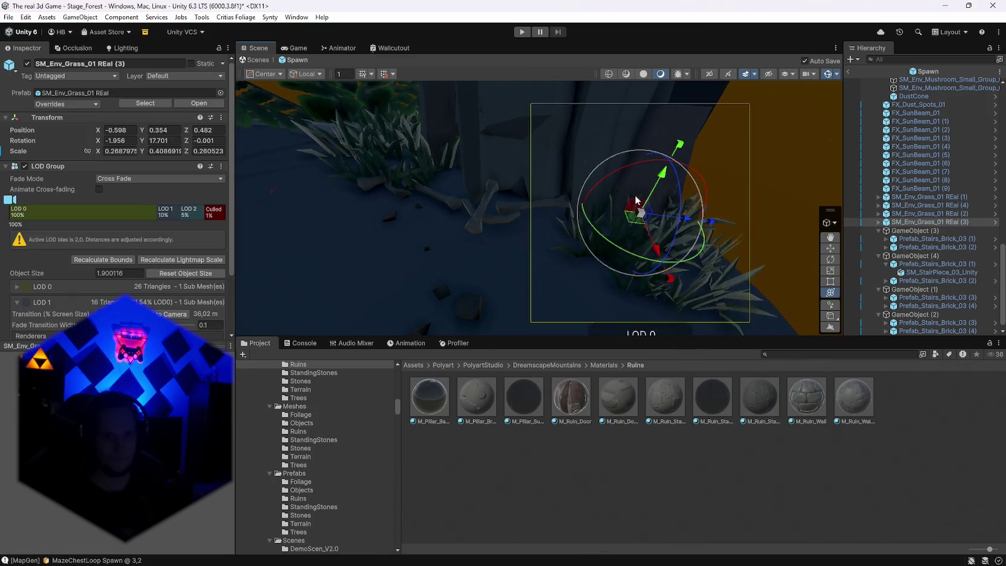
Delete four SM_Env_Grass_01 REal grass clumps around the spawn slab.
scroll(668, 156, down, 2)
drag(667, 154, 649, 165)
key(Delete)
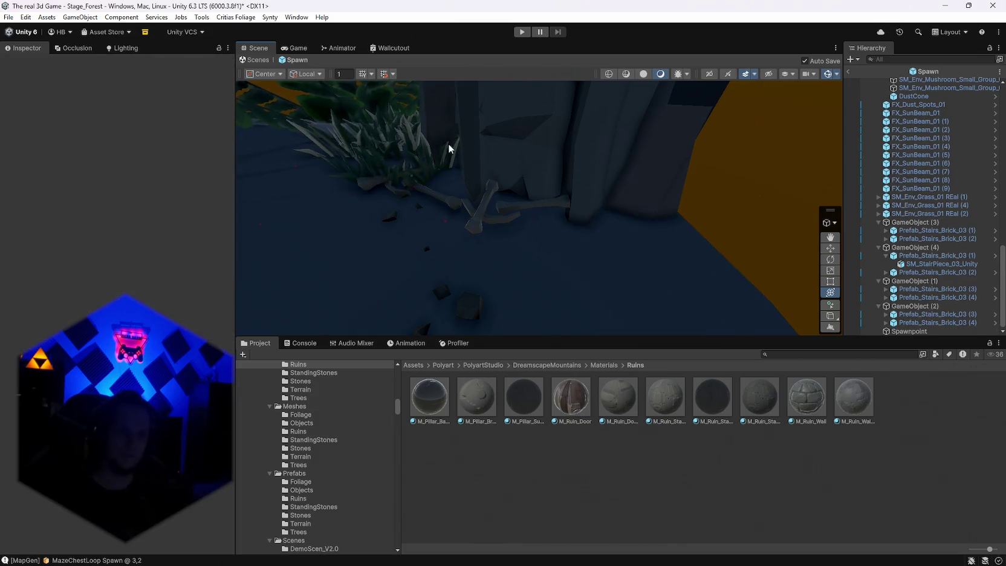
click(426, 163)
key(Delete)
mouse_move(427, 164)
mouse_down()
mouse_move(665, 185)
mouse_move(950, 160)
mouse_move(956, 128)
mouse_move(589, 194)
mouse_up()
click(605, 210)
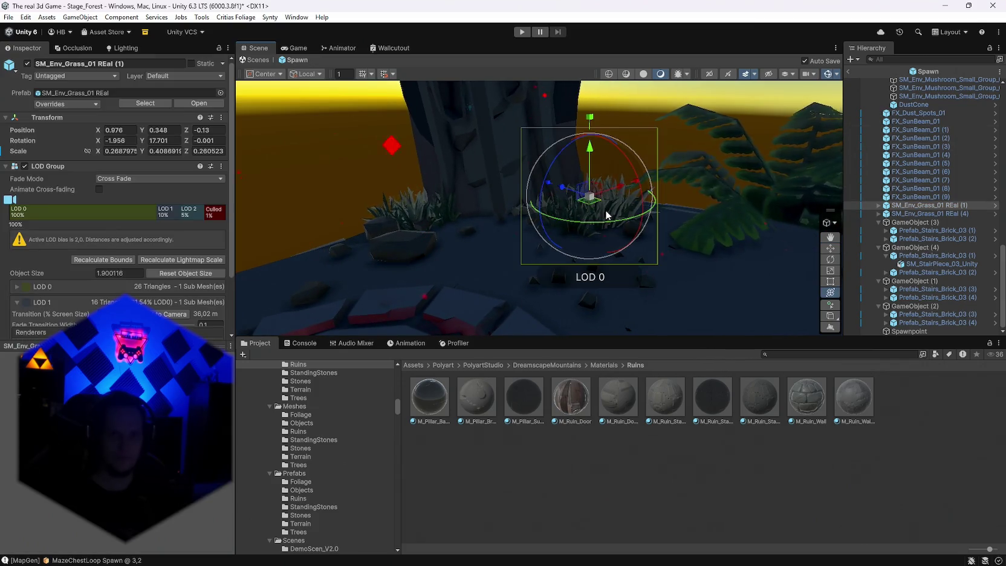
key(Delete)
click(417, 206)
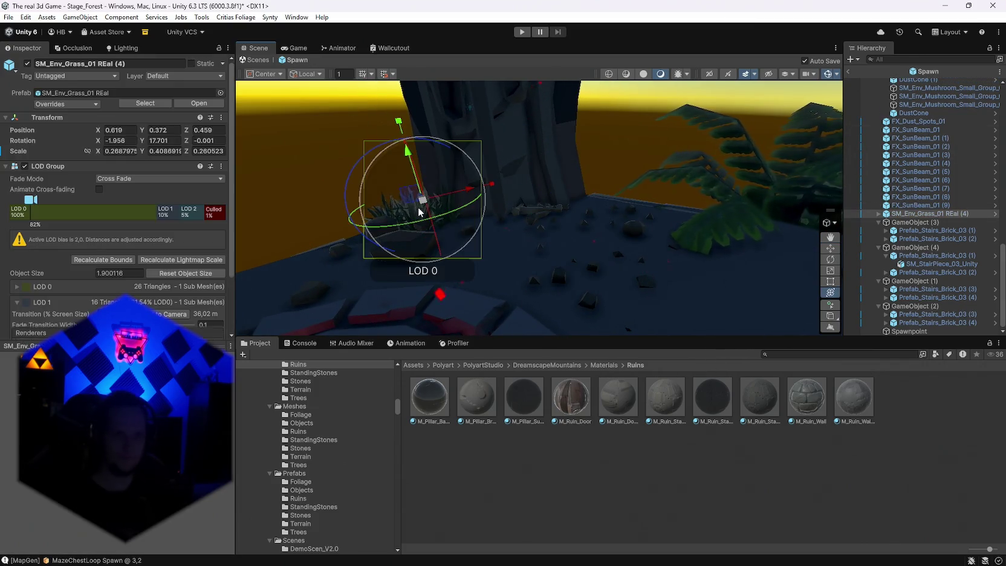
key(Delete)
mouse_move(417, 207)
mouse_down()
mouse_move(561, 194)
mouse_move(523, 194)
mouse_move(474, 223)
mouse_move(549, 240)
mouse_move(116, 206)
mouse_move(303, 197)
mouse_move(359, 174)
mouse_move(333, 164)
mouse_move(290, 176)
mouse_move(171, 240)
mouse_move(319, 216)
mouse_up()
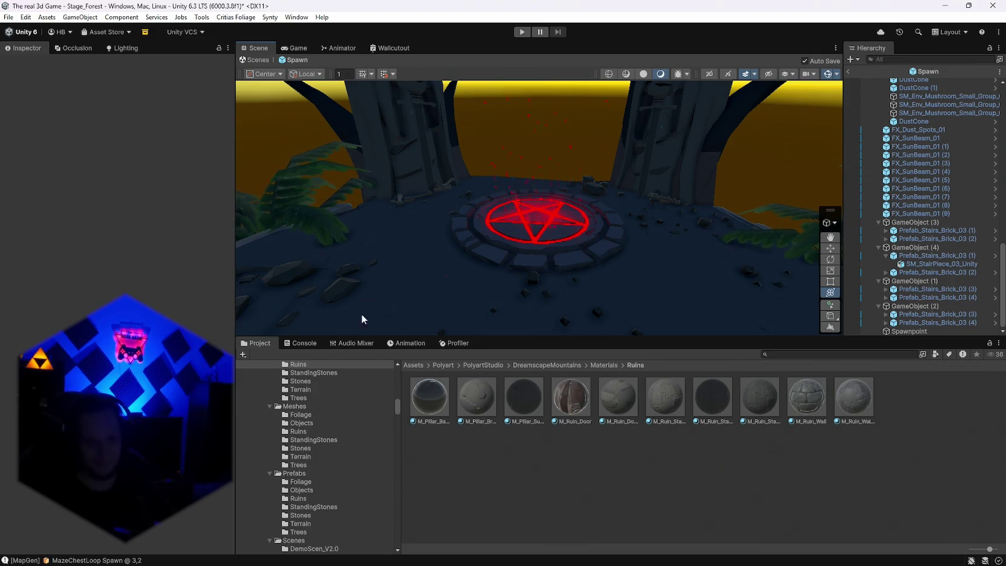
Select the brick rubble near the pentagram and ping its material in the Project.
click(426, 295)
click(134, 192)
mouse_move(389, 222)
mouse_down()
mouse_move(548, 300)
mouse_move(623, 294)
mouse_move(834, 217)
mouse_move(362, 212)
mouse_up()
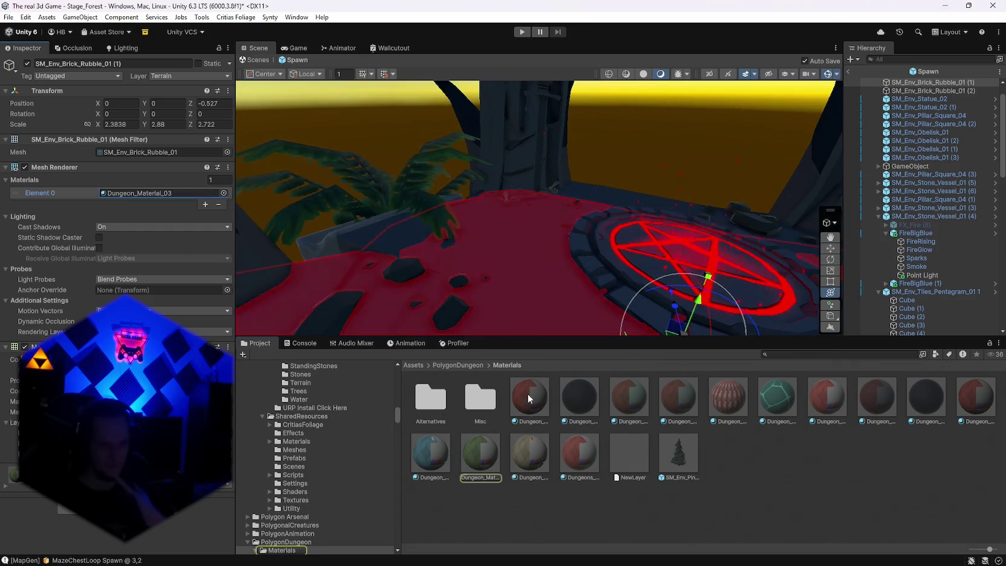
Review Dungeon_Material_03's settings in the Inspector.
click(482, 453)
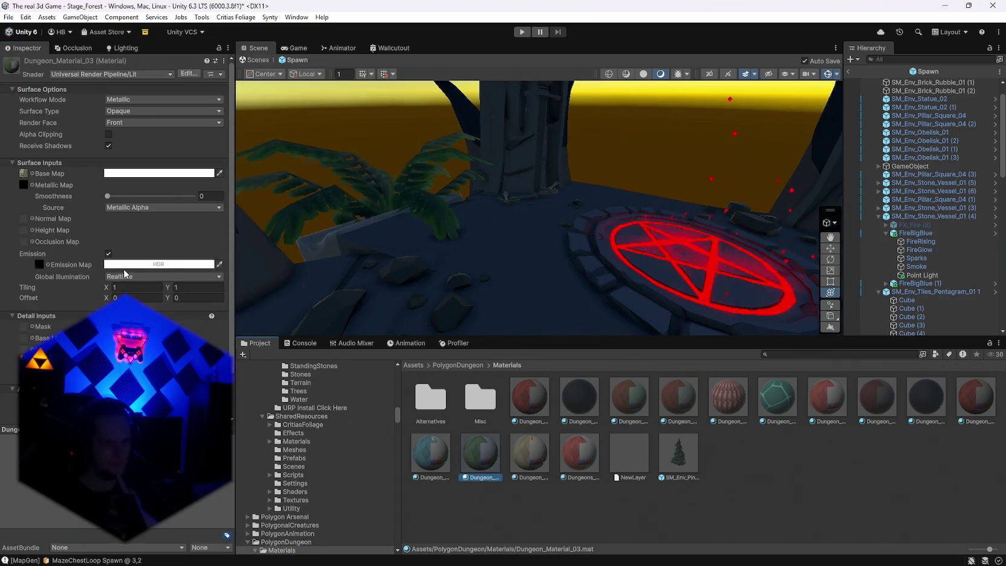
scroll(134, 244, down, 4)
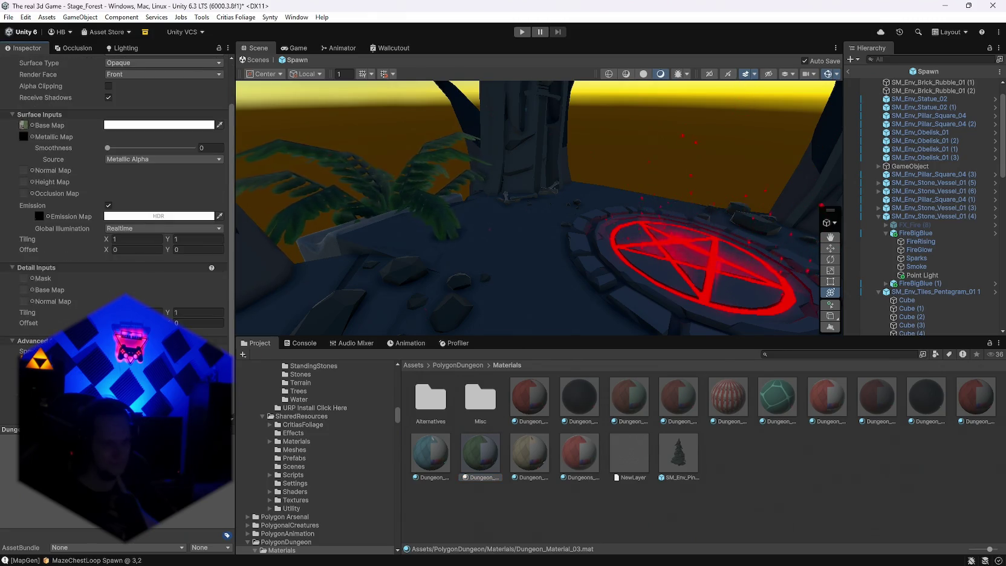
scroll(115, 241, up, 4)
Select the pentagram tiles, ping their Dungeon_Material_01, then exit the Spawn prefab.
mouse_move(387, 218)
mouse_down()
mouse_move(450, 215)
mouse_move(474, 168)
mouse_move(476, 213)
mouse_move(461, 238)
mouse_move(523, 271)
mouse_up()
click(522, 271)
click(151, 222)
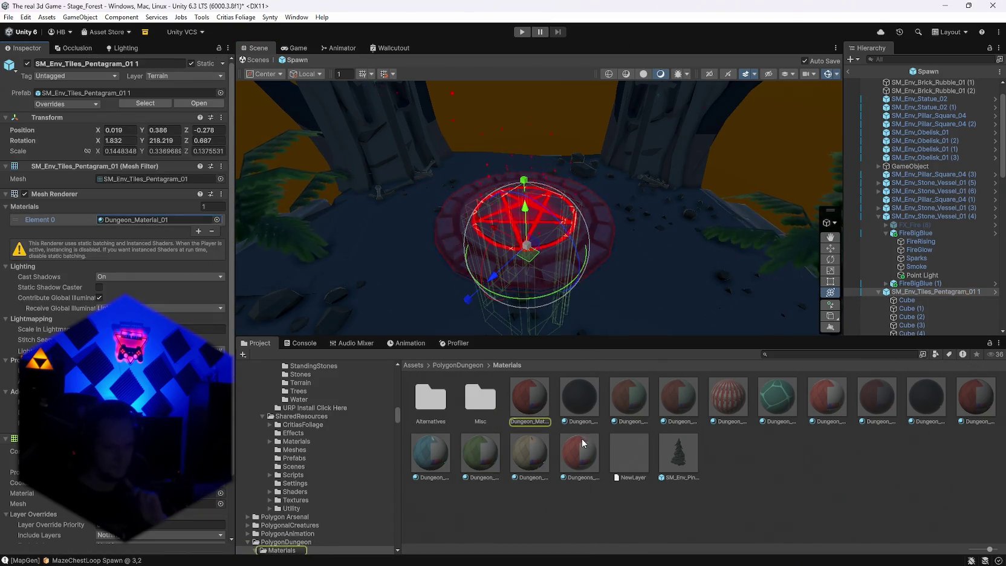
mouse_move(620, 235)
mouse_down()
mouse_move(639, 208)
mouse_move(619, 206)
mouse_move(658, 128)
mouse_move(640, 150)
mouse_move(733, 220)
mouse_move(770, 218)
mouse_move(535, 215)
mouse_move(622, 193)
mouse_move(632, 175)
mouse_move(617, 198)
mouse_move(660, 198)
mouse_move(599, 174)
mouse_move(659, 172)
mouse_up()
click(849, 71)
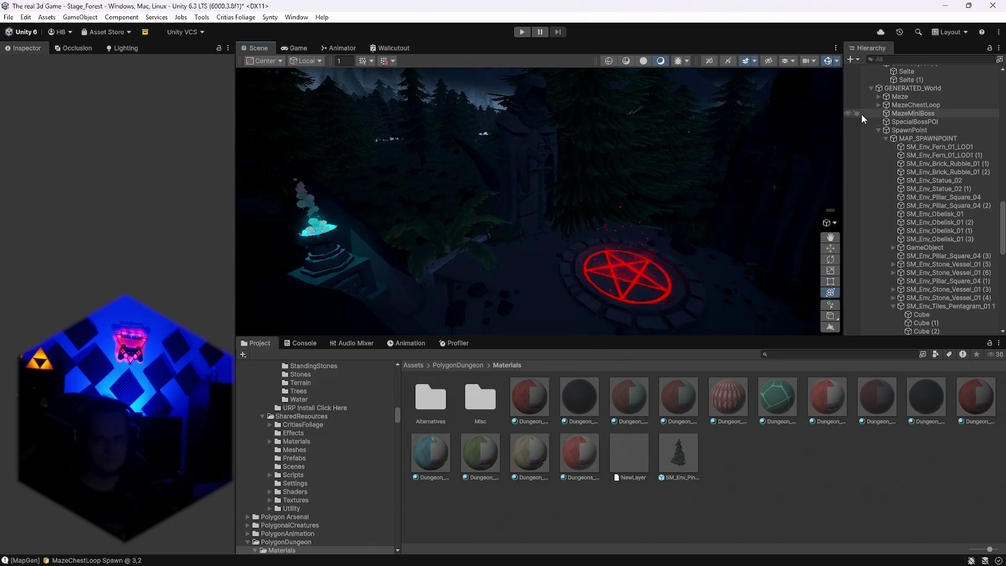
Run Generate World from WorldGen's Map Generator menu and maximize the Scene view.
scroll(915, 147, up, 15)
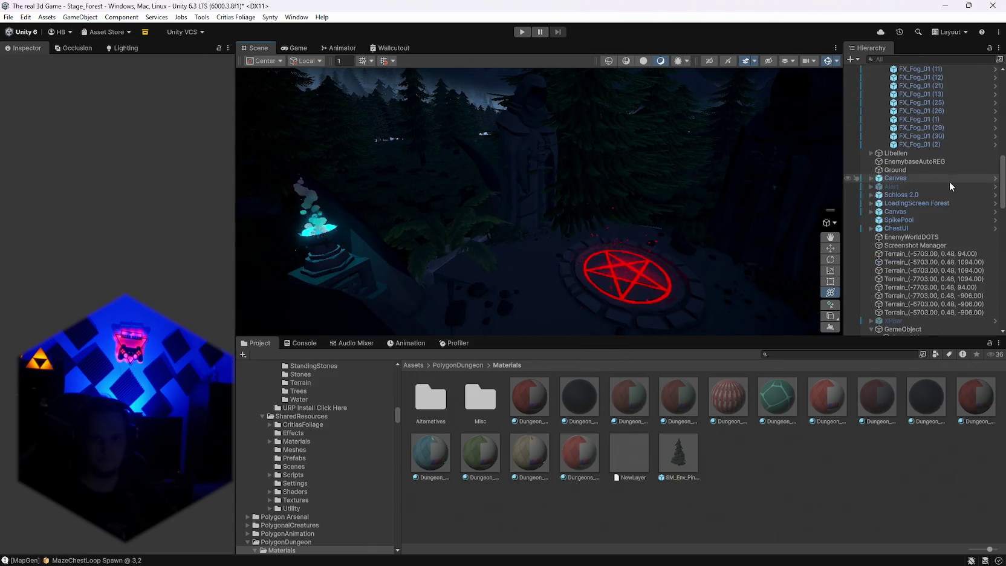
scroll(947, 181, up, 8)
click(899, 119)
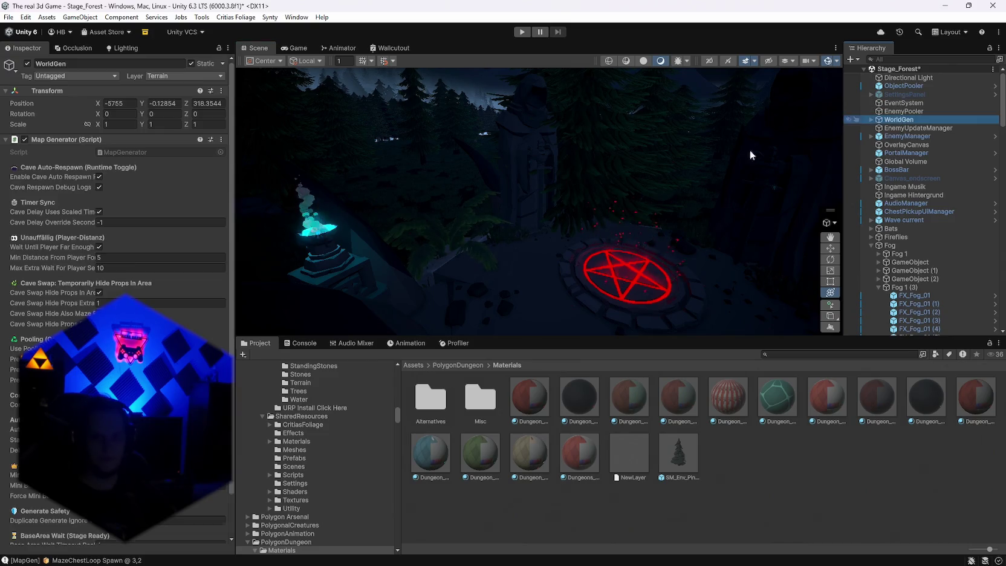
click(221, 139)
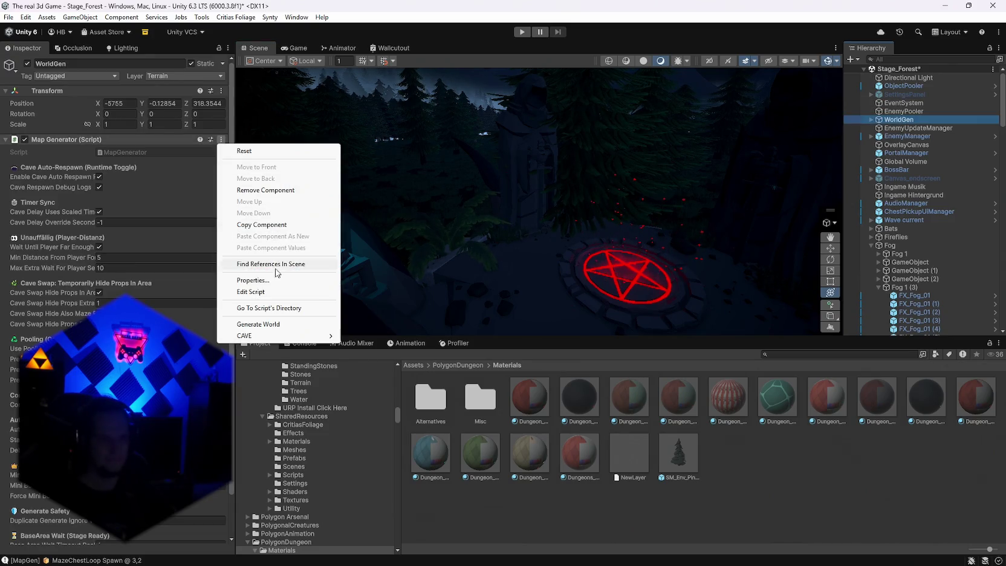
click(269, 324)
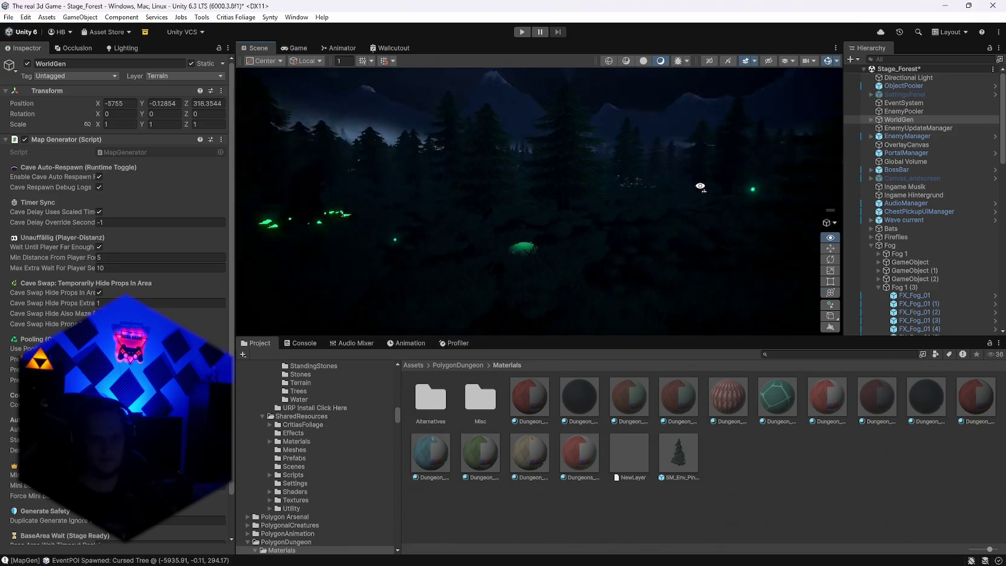
mouse_move(751, 180)
mouse_down()
mouse_move(842, 207)
mouse_move(890, 204)
mouse_move(863, 278)
mouse_move(802, 287)
mouse_move(665, 268)
mouse_move(581, 195)
mouse_move(408, 240)
mouse_move(645, 259)
mouse_move(645, 248)
mouse_move(566, 234)
mouse_move(720, 209)
mouse_move(763, 218)
mouse_move(687, 227)
mouse_move(673, 241)
mouse_move(627, 183)
mouse_move(227, 131)
mouse_move(38, 123)
mouse_move(786, 133)
mouse_move(648, 138)
mouse_move(573, 184)
mouse_move(433, 135)
mouse_move(588, 175)
mouse_move(830, 199)
mouse_move(982, 170)
mouse_move(63, 166)
mouse_move(67, 148)
mouse_move(81, 287)
mouse_move(87, 236)
mouse_move(75, 147)
mouse_move(50, 106)
mouse_move(55, 126)
mouse_up()
double_click(257, 49)
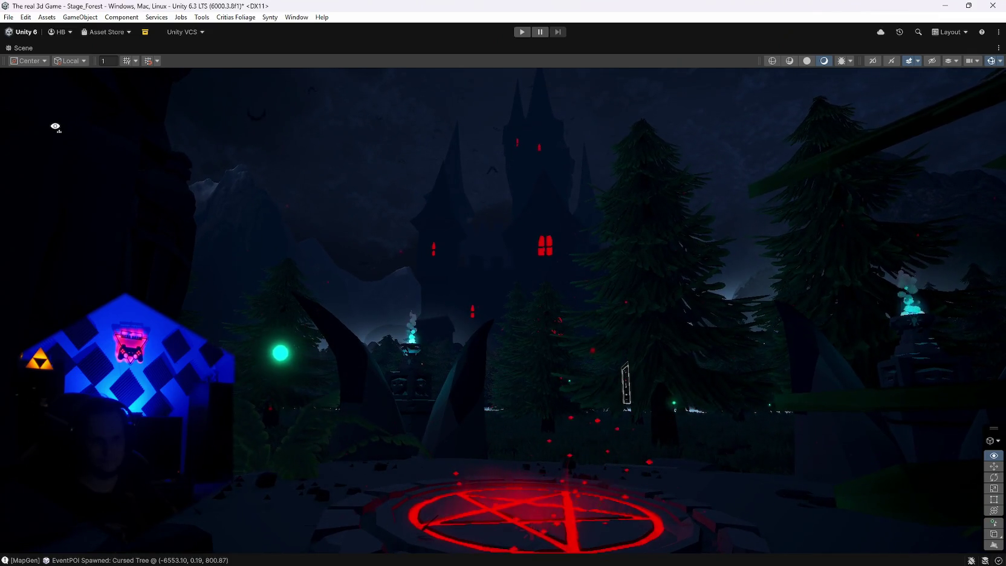
Restore the editor layout and create a new Camera from the Hierarchy menu.
key(shift+space)
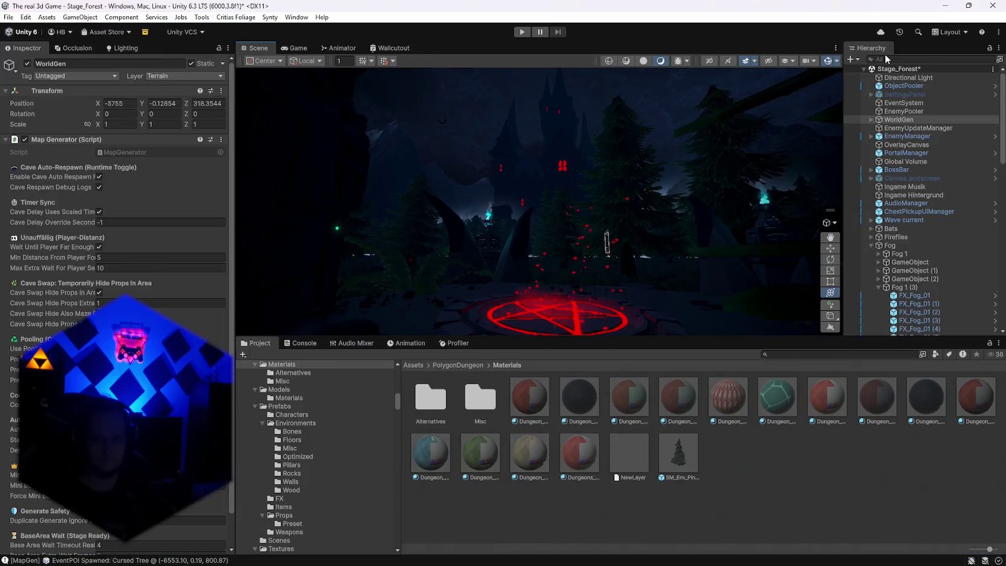
click(851, 60)
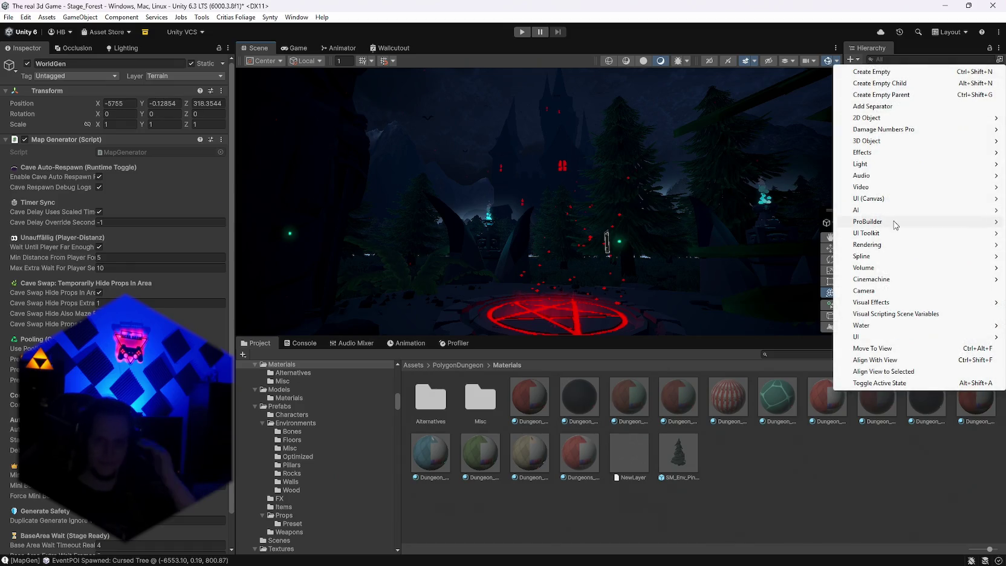
click(886, 290)
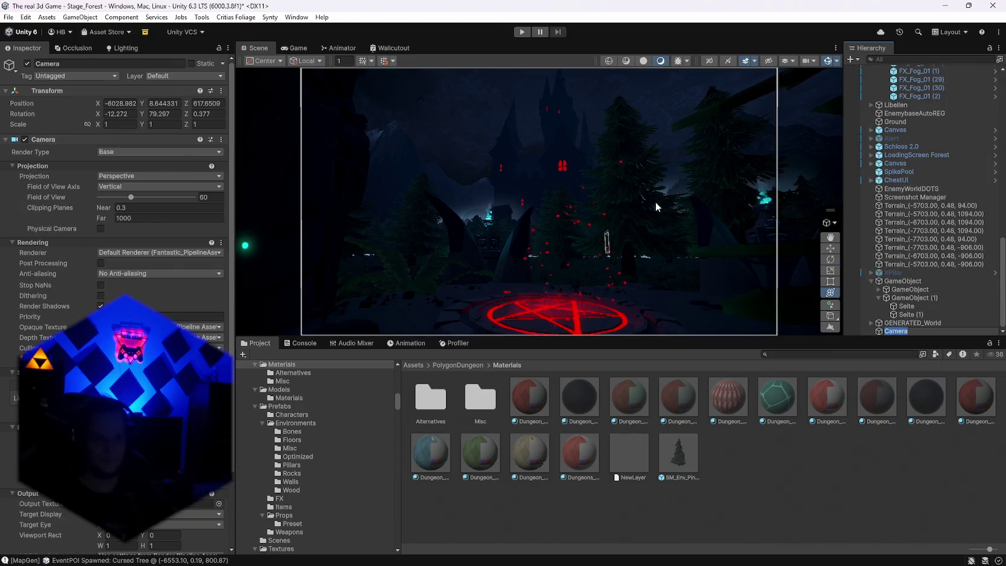
Open and dismiss the File menu, then enter Play mode.
click(9, 18)
click(17, 19)
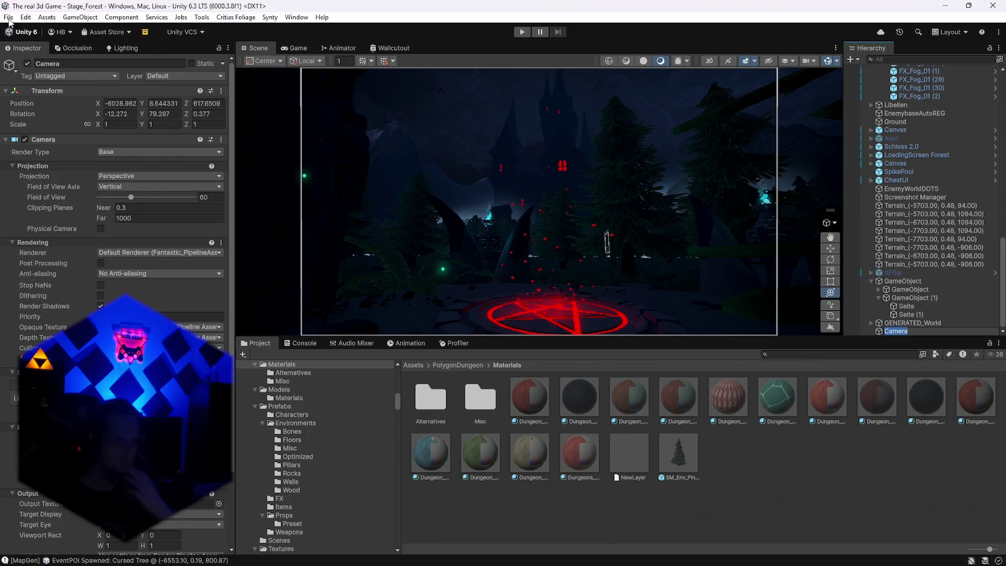
click(9, 18)
click(34, 130)
click(522, 32)
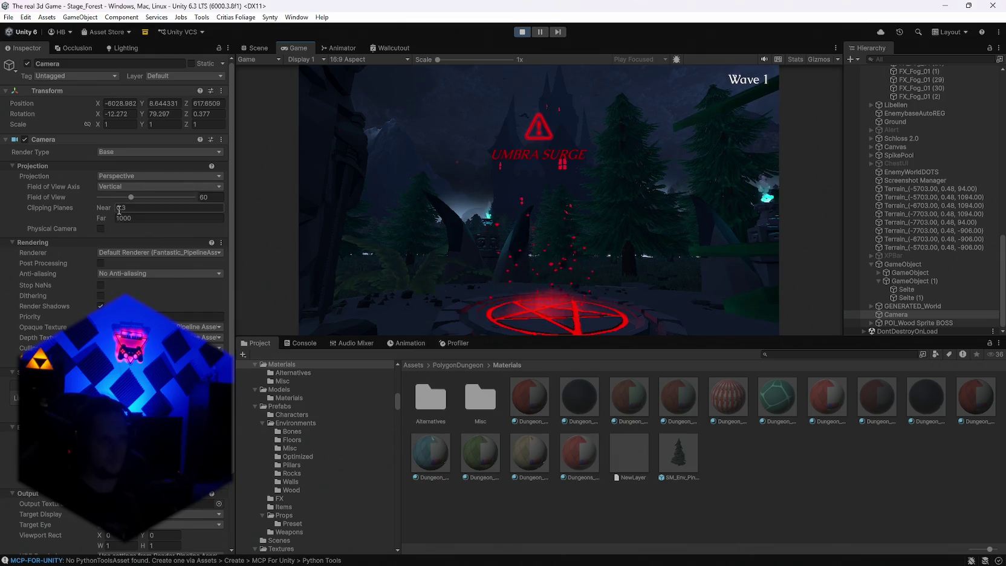
Tick Post Processing in the new Camera's Rendering settings during Play mode.
click(100, 264)
click(100, 285)
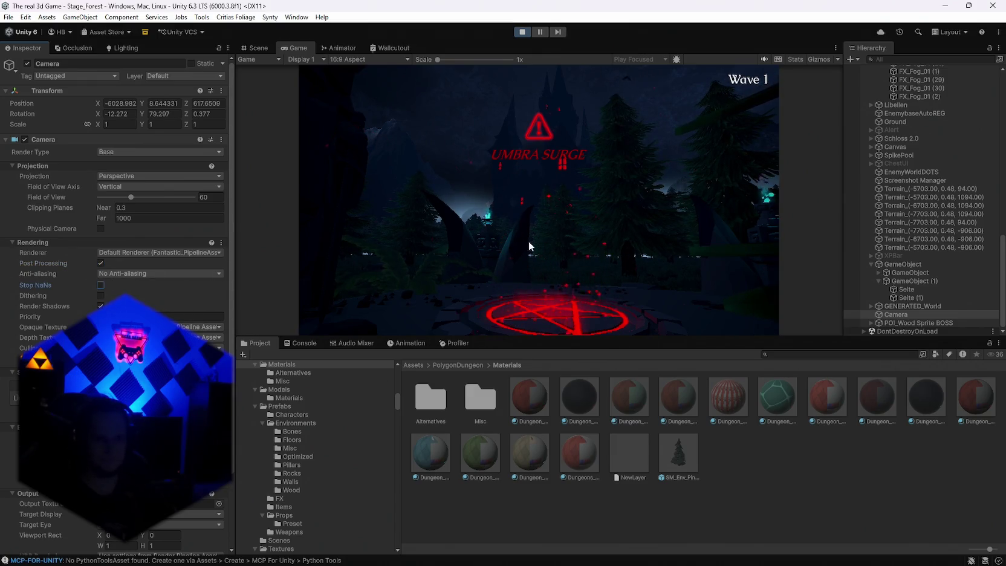
scroll(911, 210, up, 15)
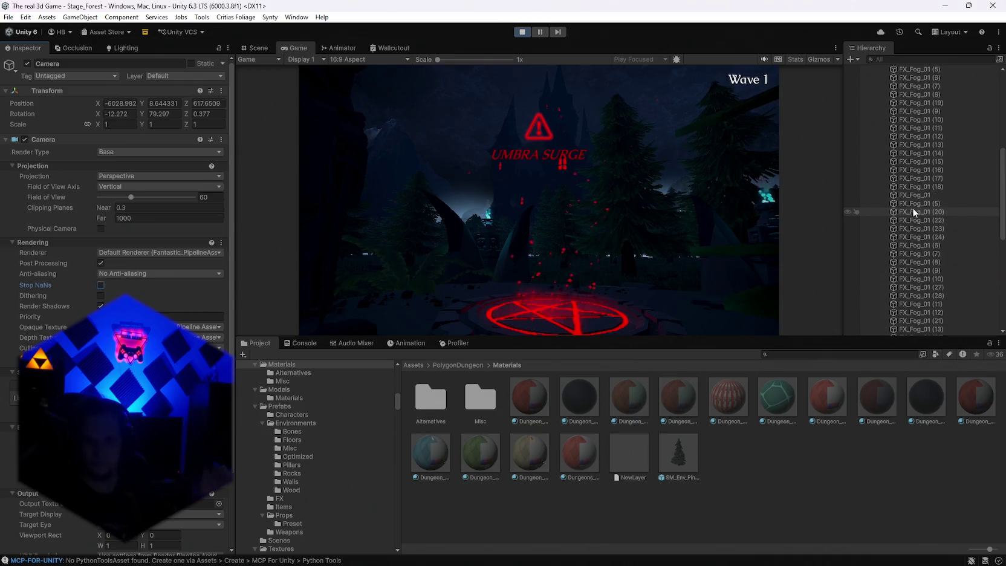
scroll(914, 167, down, 2)
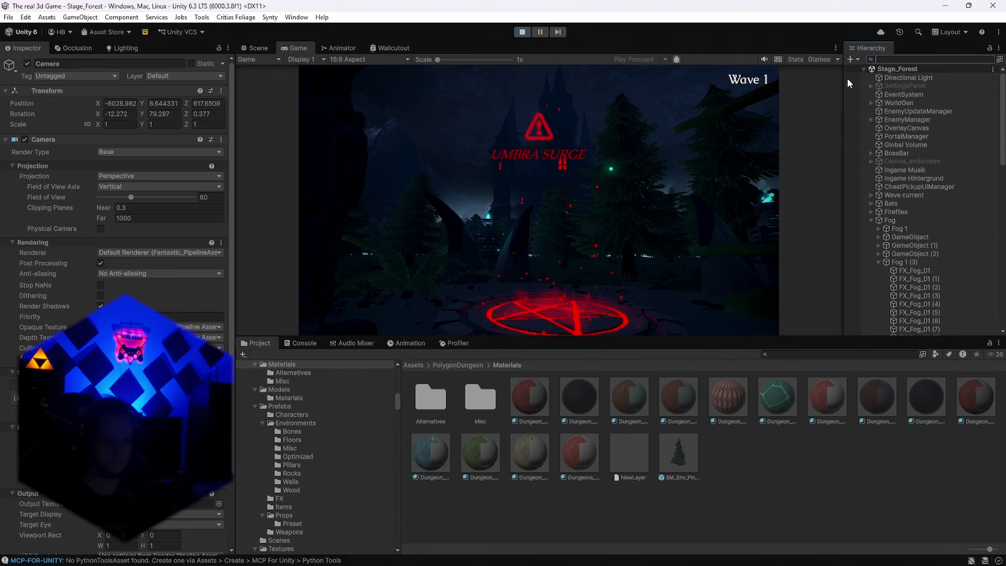
Deactivate the Canvas holding the UMBRA SURGE alert.
text(aler)
click(886, 86)
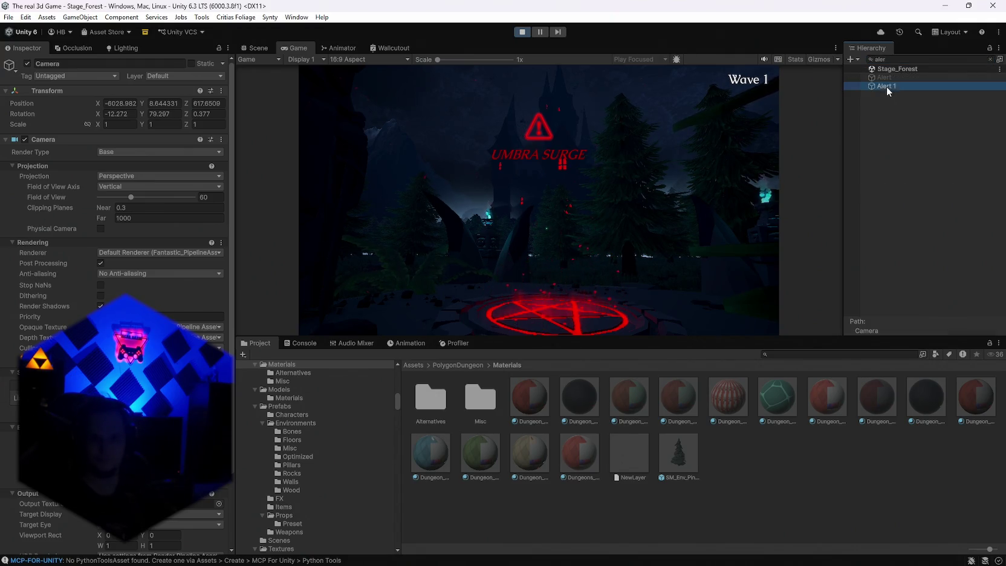
click(898, 58)
key(BackSpace)
key(BackSpace)
key(BackSpace)
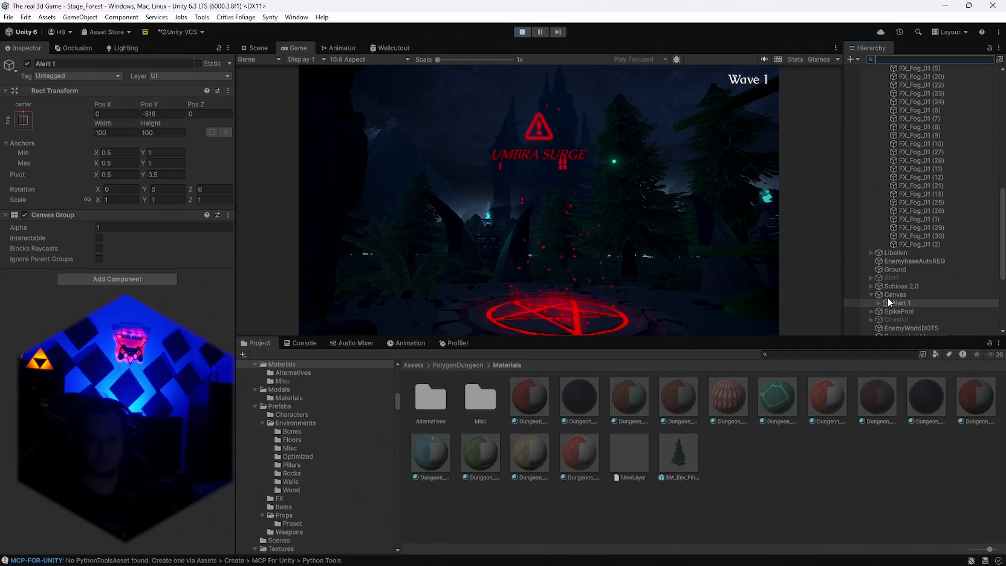
click(888, 296)
click(26, 63)
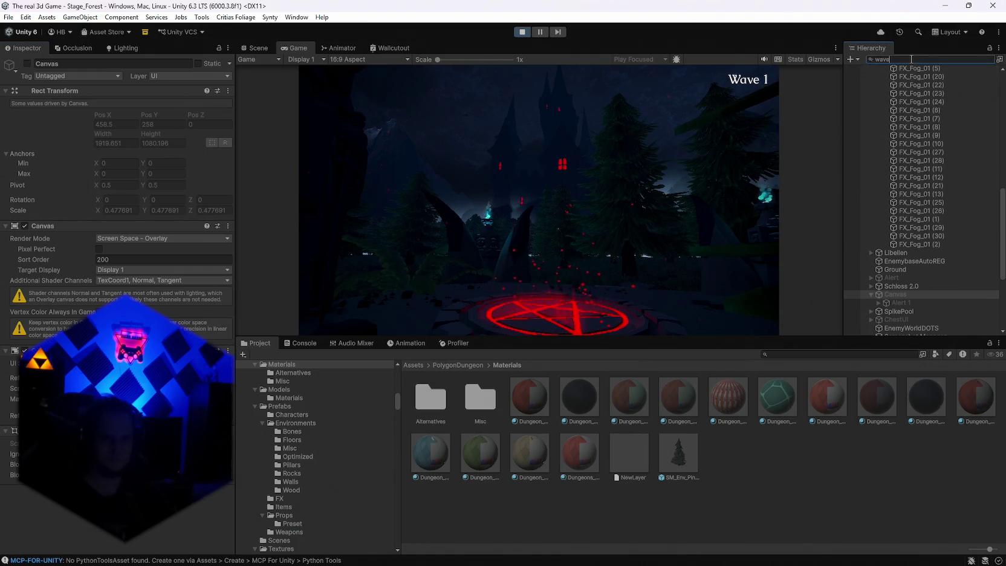
Select Wave current and set the Game view resolution to 4K UHD (3840x2160).
scroll(912, 81, up, 2)
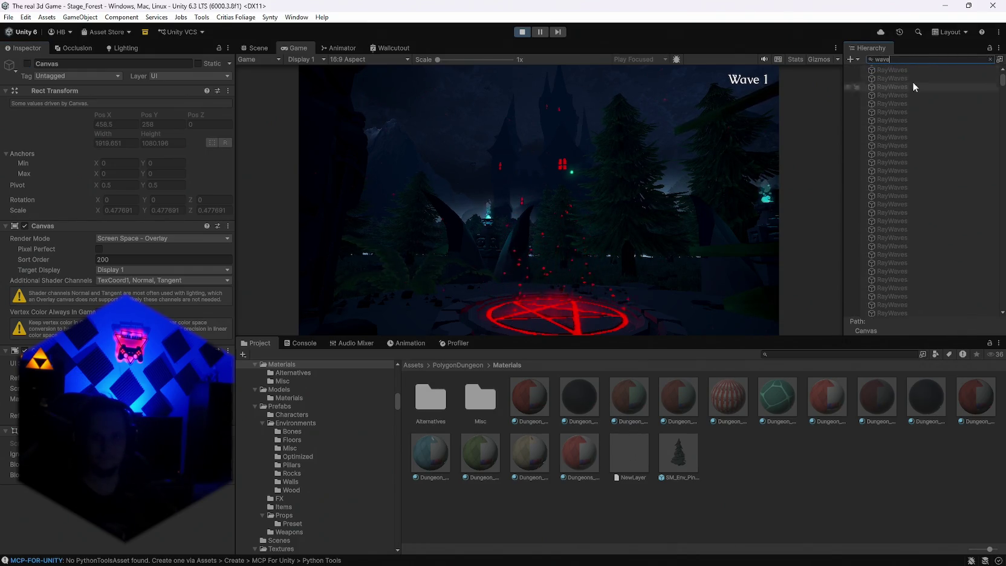
scroll(912, 102, down, 3)
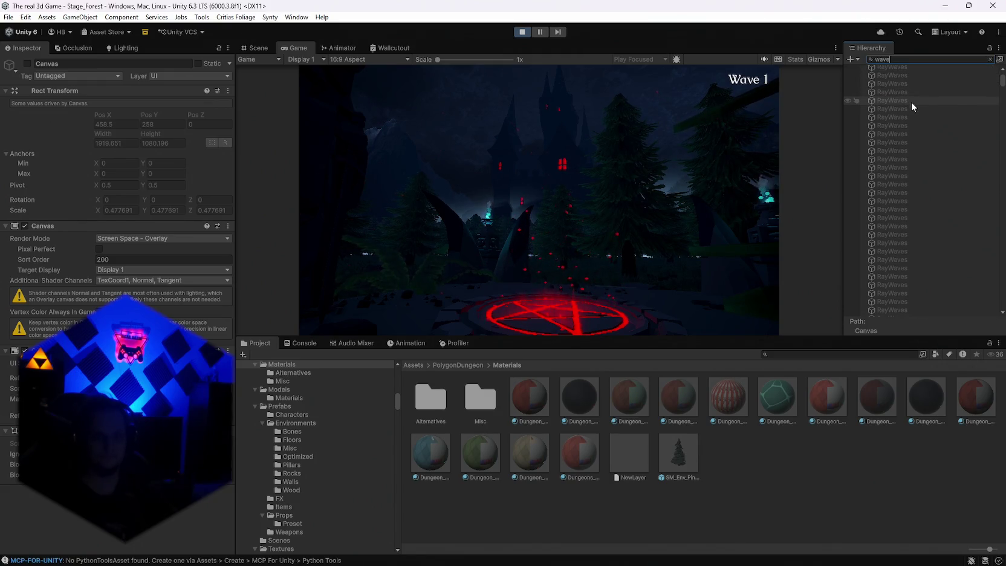
drag(1002, 85, 990, 314)
scroll(968, 170, up, 15)
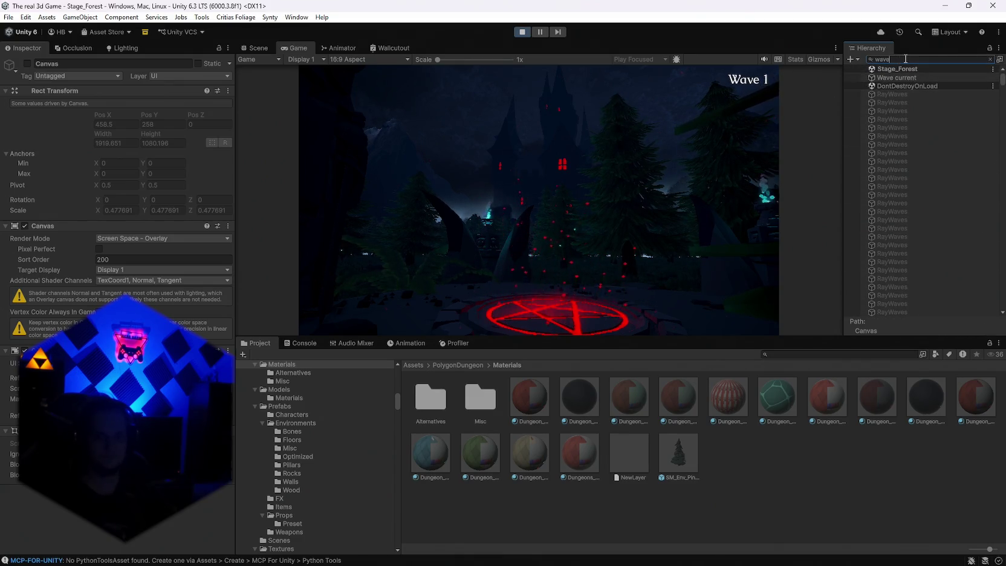
click(887, 77)
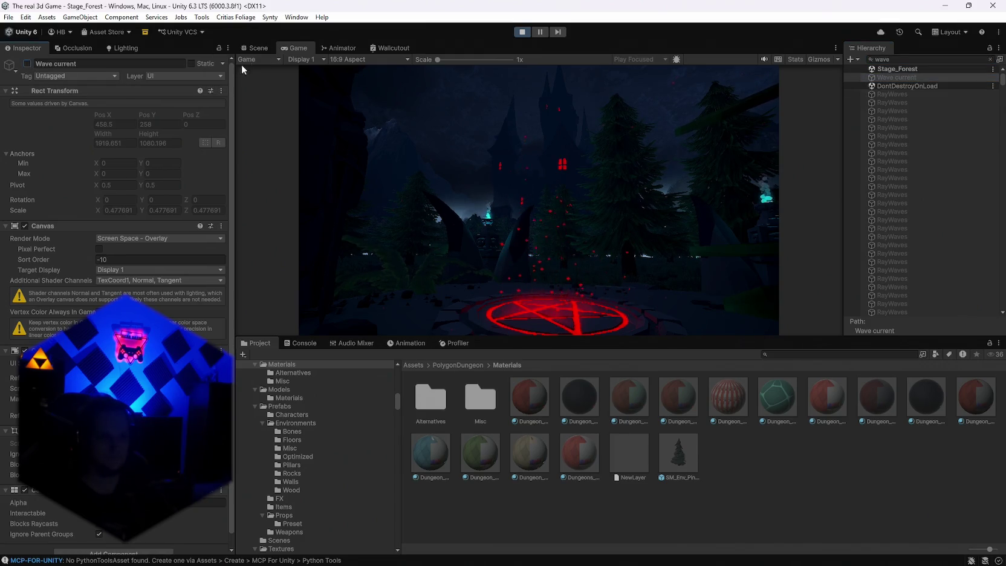
click(361, 60)
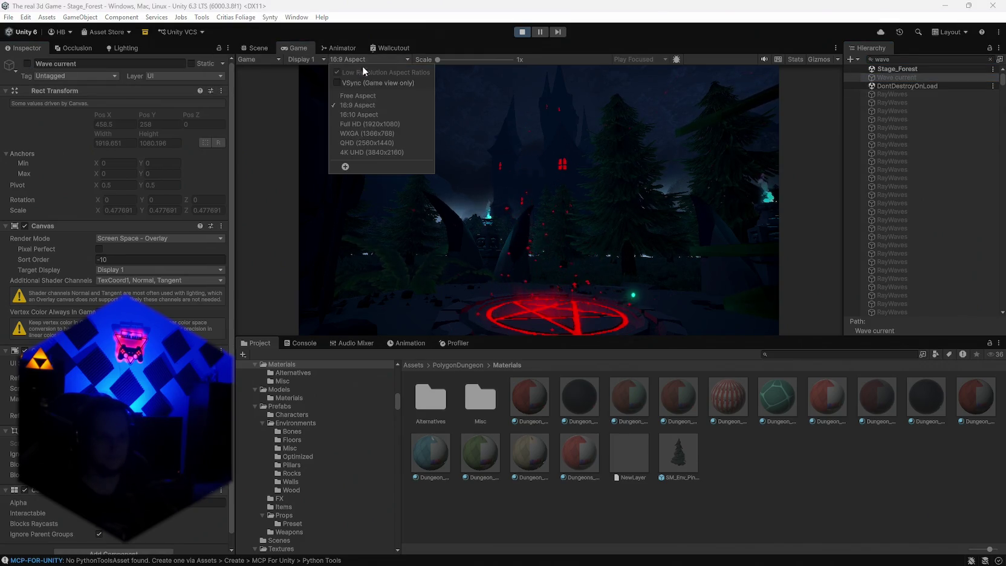
click(371, 152)
Maximize and restore the Game view, then maximize the Scene view.
double_click(305, 49)
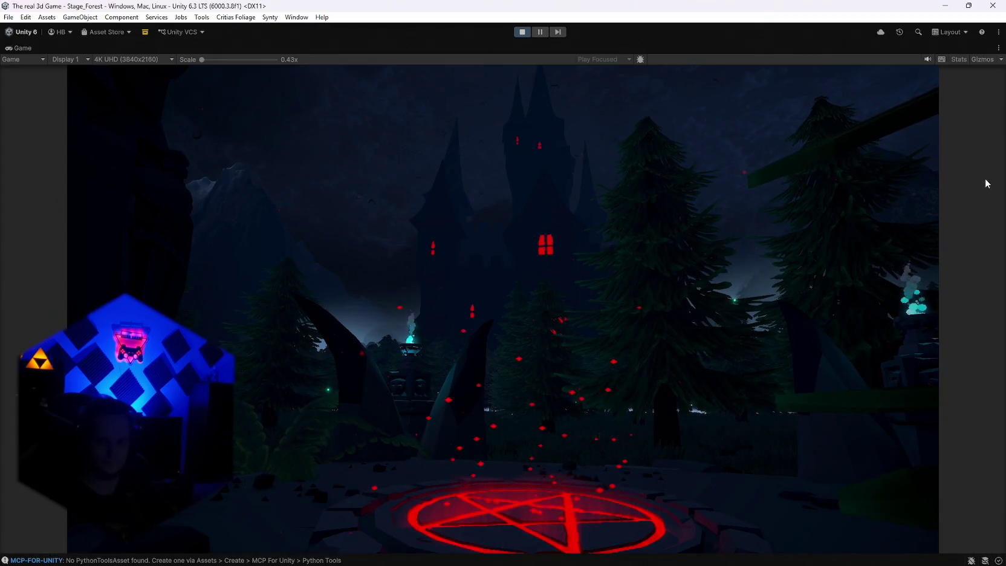
double_click(18, 48)
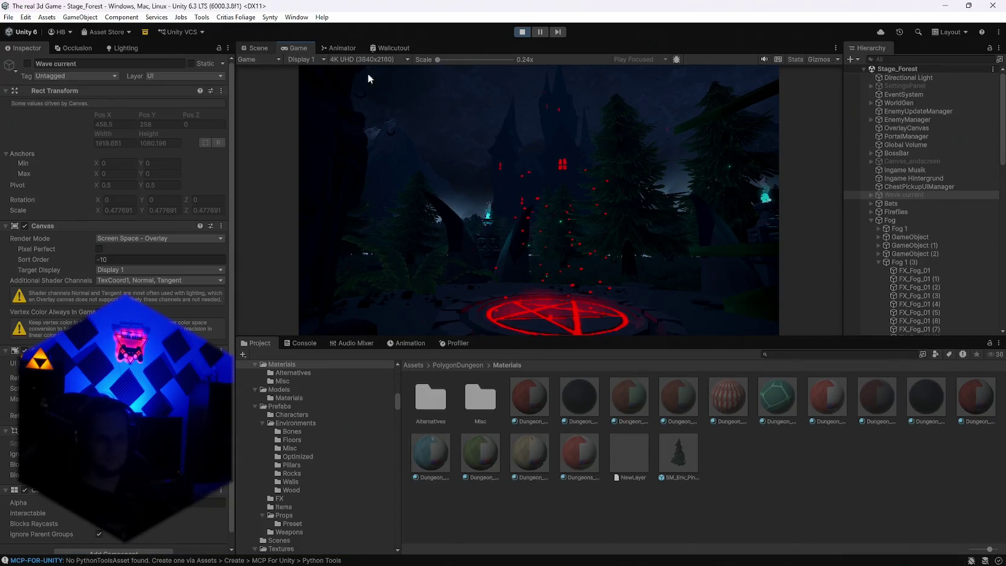
key(ctrl+1)
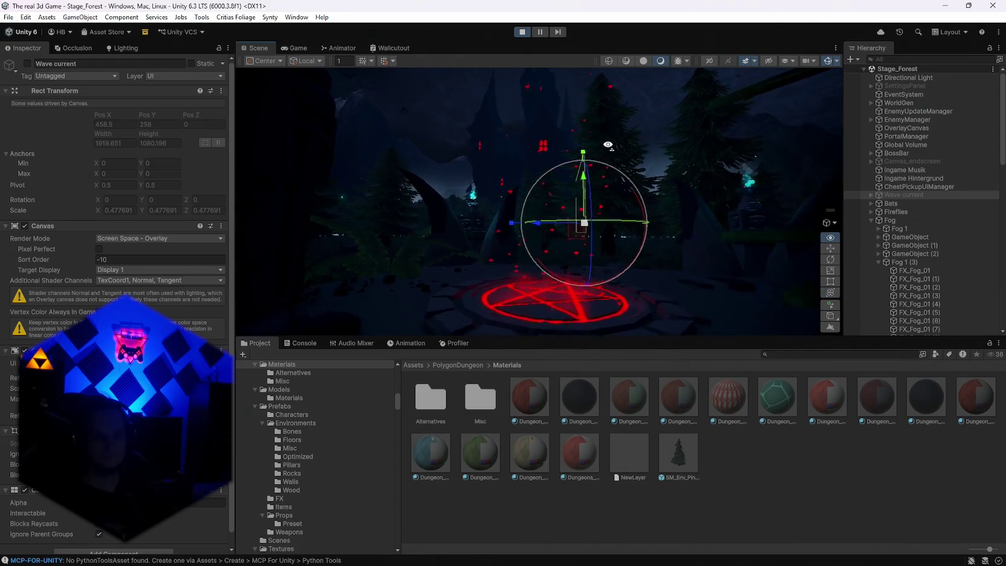
double_click(261, 45)
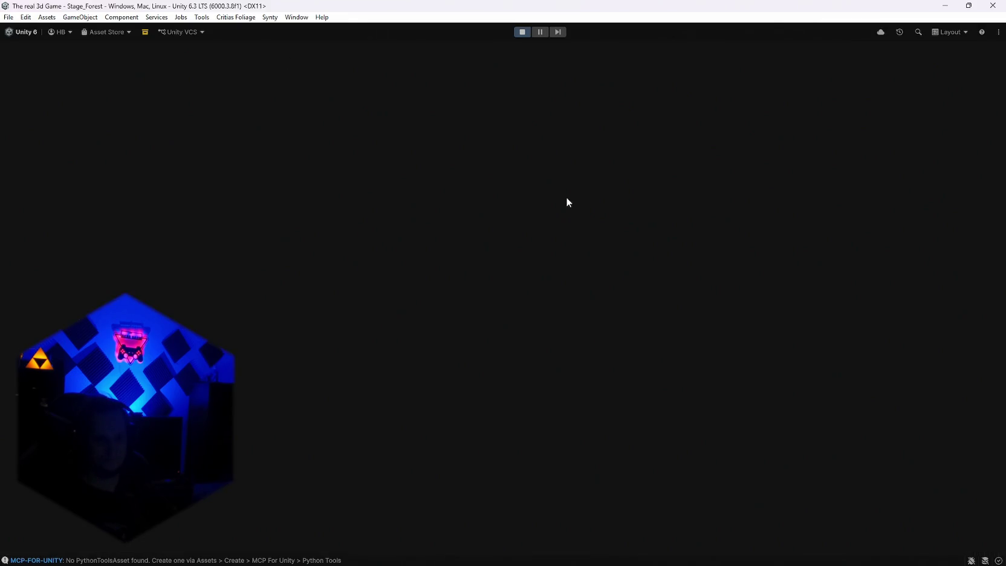
Restore the Scene view layout and frame the SpawnPoint group.
mouse_move(591, 227)
mouse_down()
mouse_move(562, 218)
mouse_move(584, 263)
mouse_move(672, 292)
mouse_move(570, 278)
mouse_move(582, 263)
mouse_move(583, 277)
mouse_move(253, 148)
mouse_up()
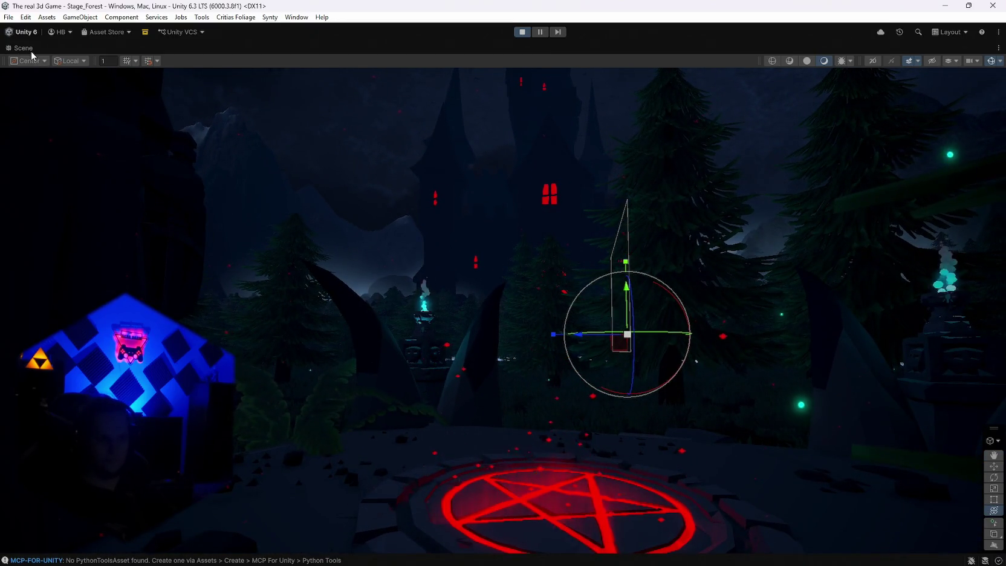
double_click(23, 48)
click(519, 255)
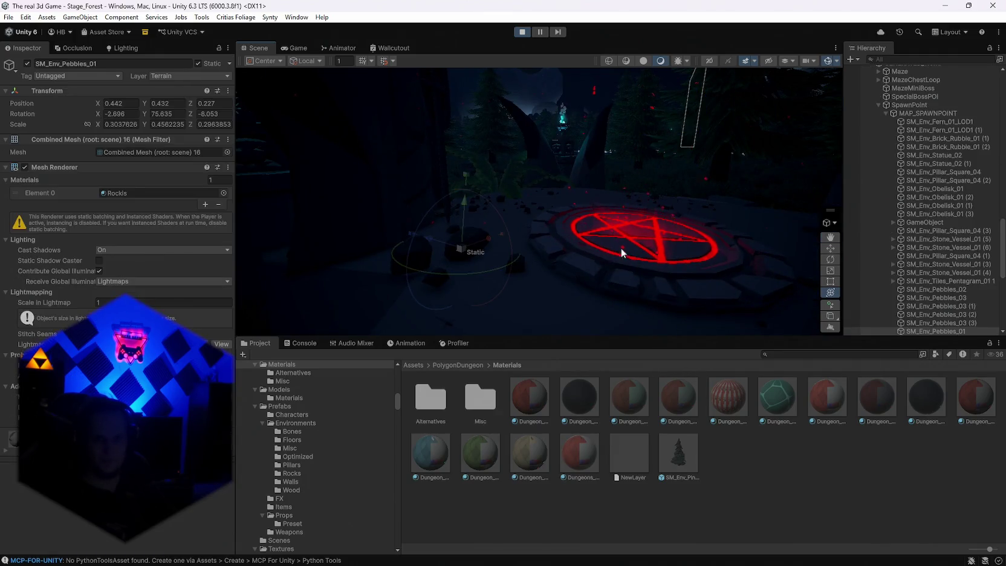
double_click(917, 107)
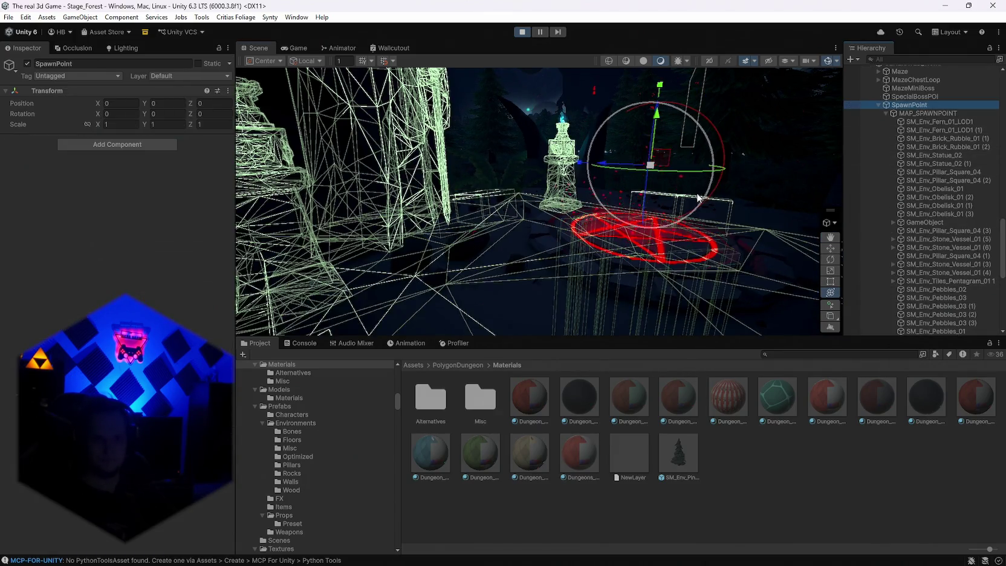
Rotate the SpawnPoint group about its vertical axis and shift it slightly along X.
drag(604, 201, 208, 199)
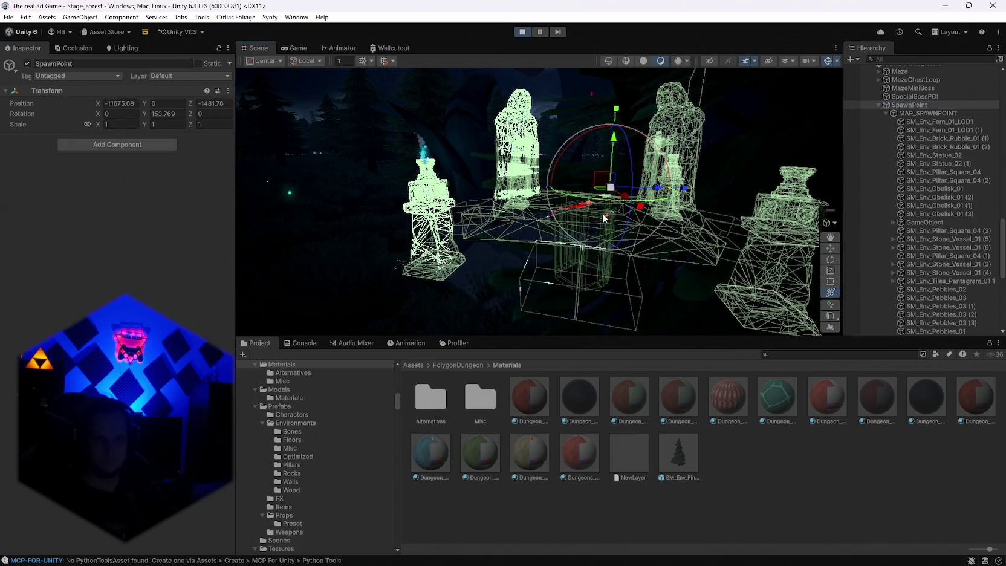
drag(578, 187, 564, 176)
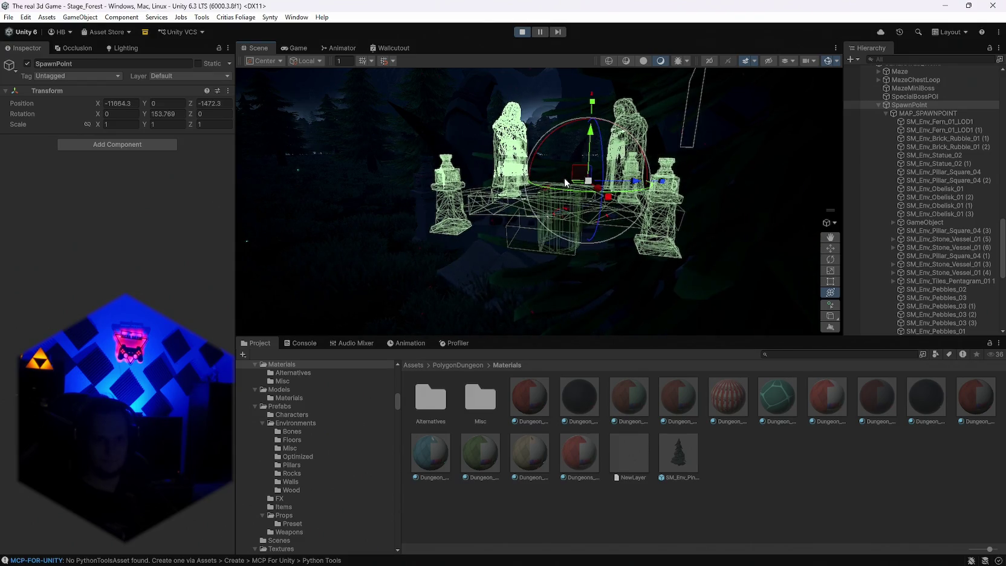
drag(567, 228, 566, 223)
click(566, 223)
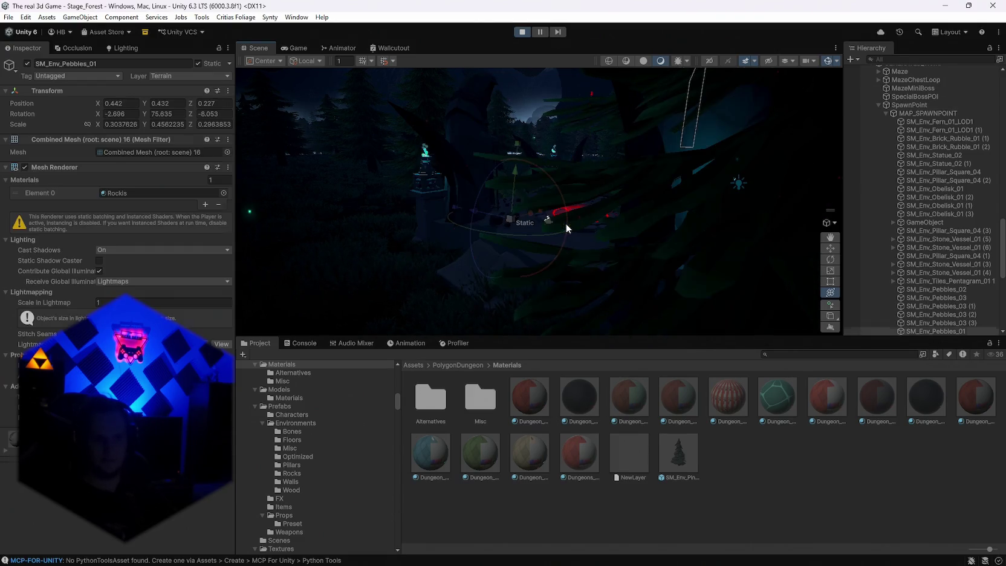
scroll(928, 132, up, 2)
click(917, 136)
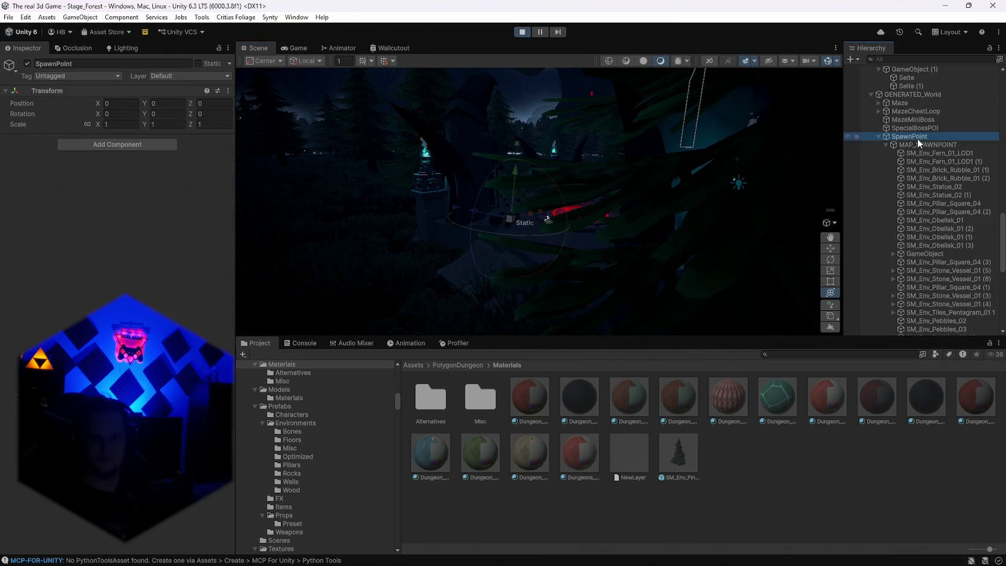
Give the SpawnPoint group another small rotation.
click(924, 145)
click(910, 136)
mouse_move(568, 197)
mouse_down()
mouse_move(569, 205)
mouse_move(167, 210)
mouse_move(567, 206)
mouse_move(579, 182)
mouse_move(643, 273)
mouse_move(696, 254)
mouse_move(909, 266)
mouse_move(986, 281)
mouse_move(782, 236)
mouse_move(764, 202)
mouse_move(674, 214)
mouse_move(412, 217)
mouse_up()
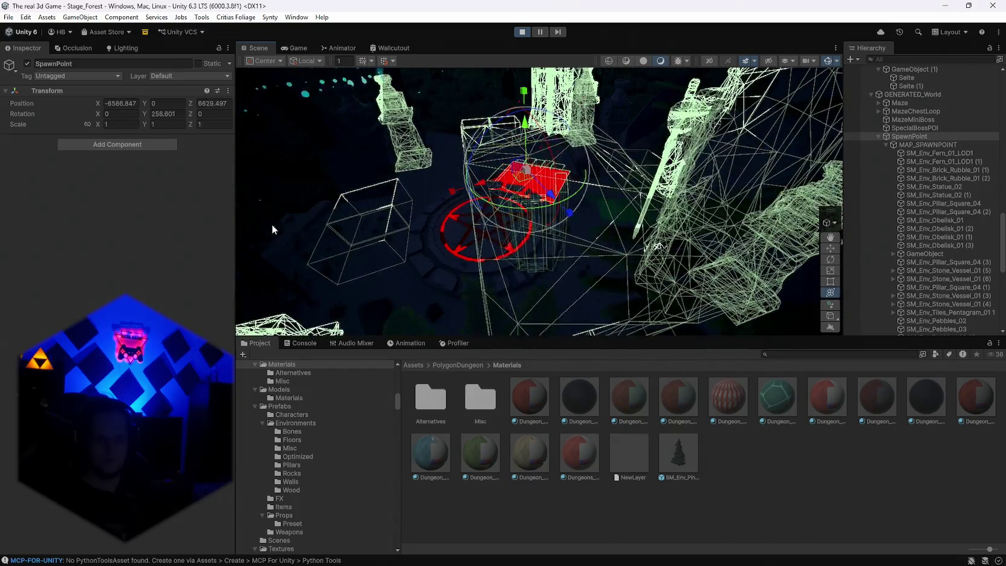
scroll(920, 238, up, 2)
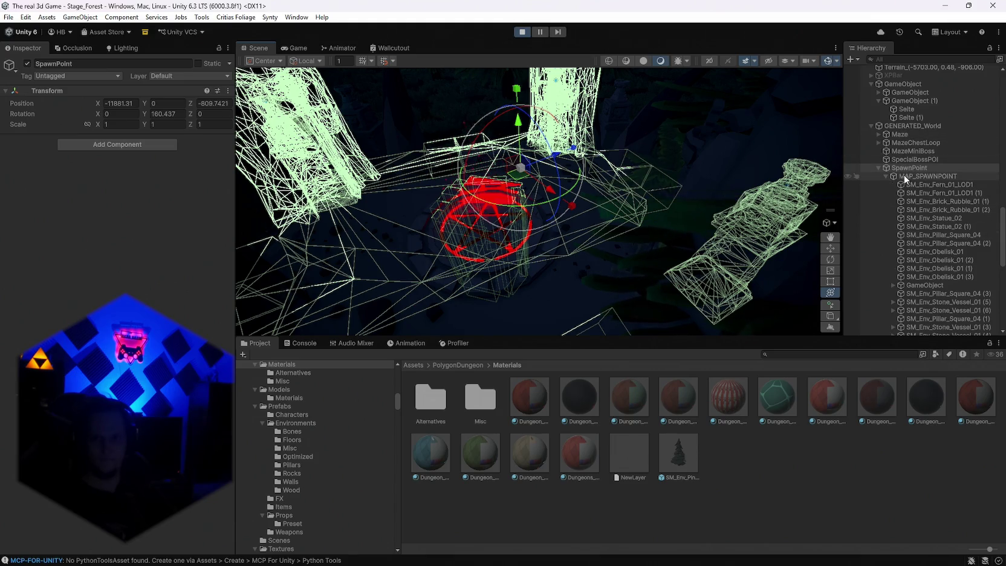
Make MAP_SPAWNPOINT and all its children non-static.
click(885, 176)
click(925, 265)
drag(564, 249, 561, 198)
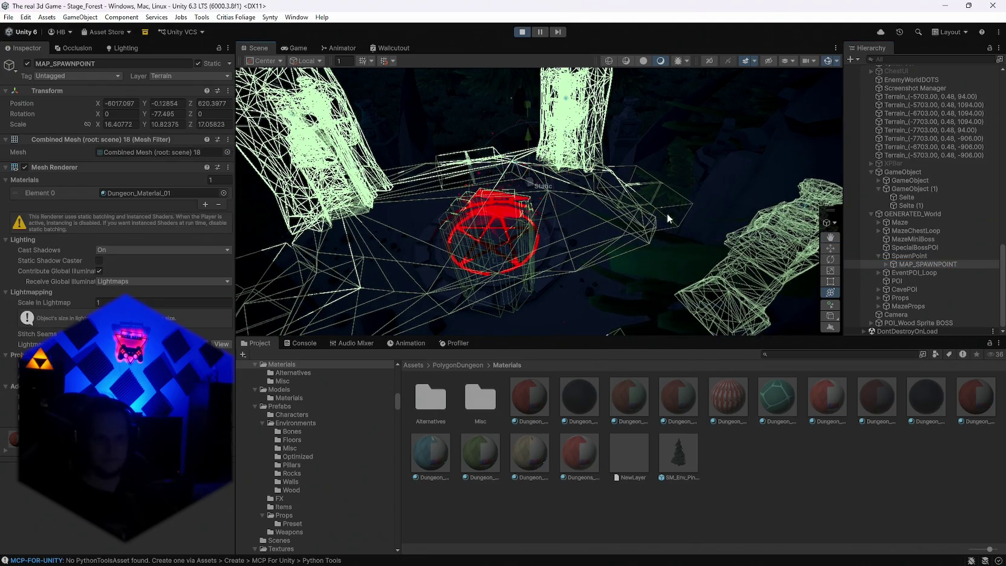
click(198, 63)
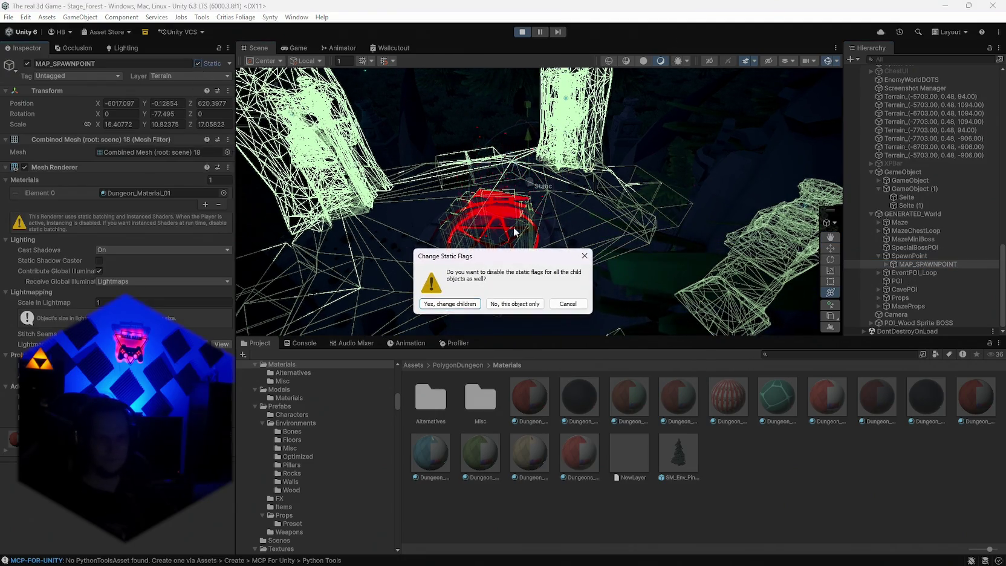
click(463, 308)
Reselect the SpawnPoint group and orbit the Scene view around it.
mouse_move(561, 223)
mouse_down()
mouse_move(569, 206)
mouse_move(416, 265)
mouse_move(460, 254)
mouse_up()
click(898, 255)
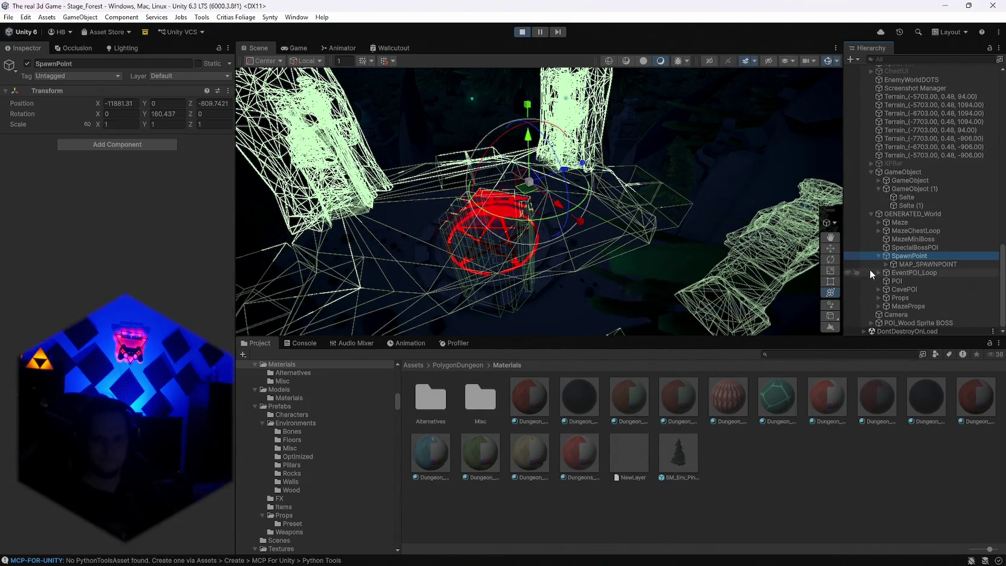
drag(501, 219, 375, 227)
Find the Stage_Forest Spawn prefab and drop it on the pentagram, lowered onto the ground.
mouse_move(538, 197)
mouse_down()
mouse_move(489, 139)
mouse_move(579, 217)
mouse_move(582, 191)
mouse_up()
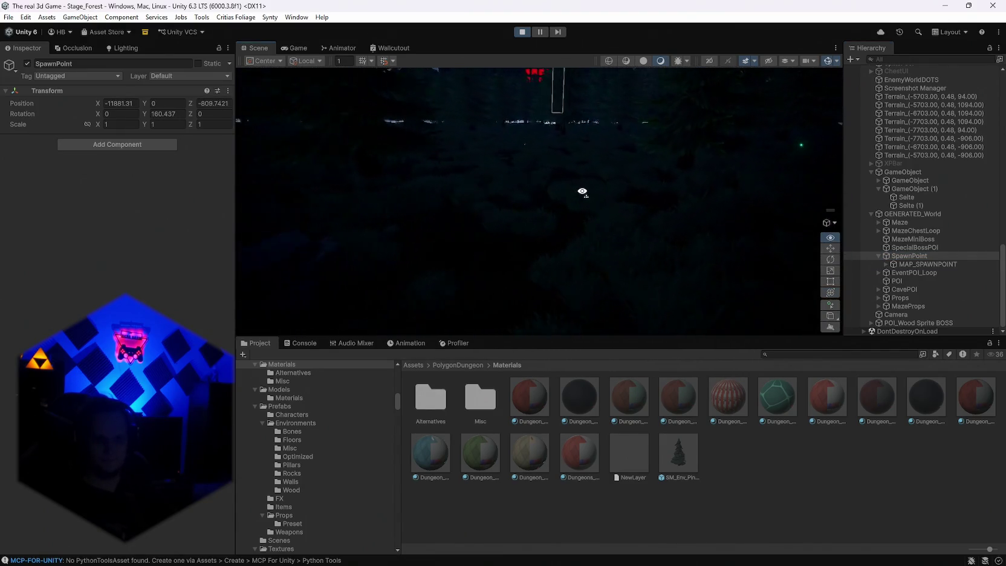
click(818, 355)
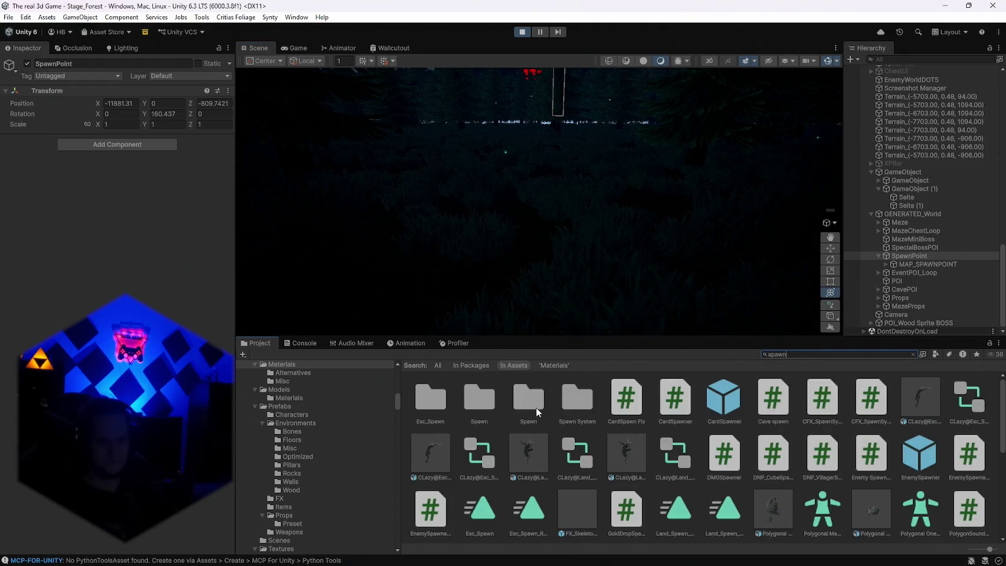
double_click(536, 406)
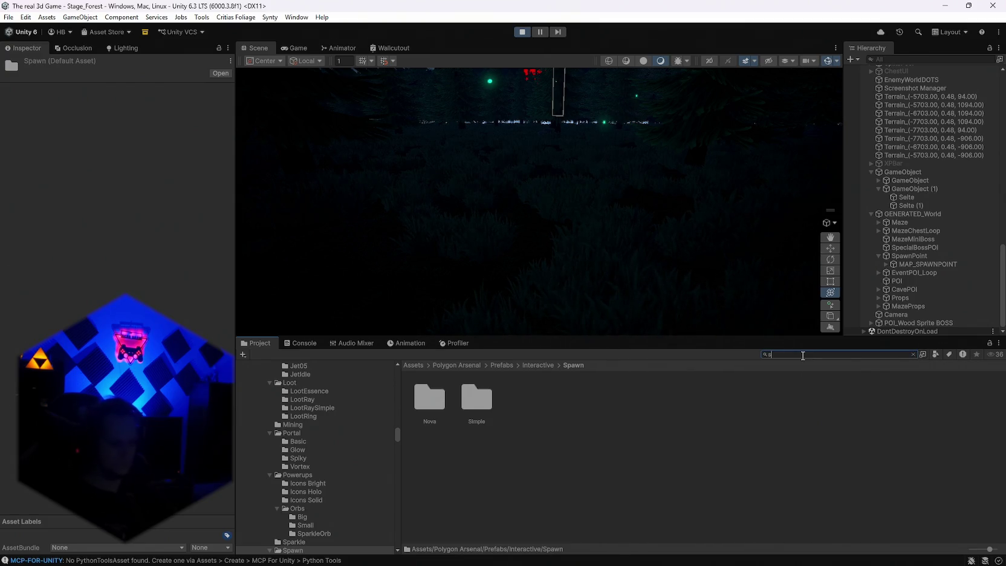
text(pawn)
double_click(493, 405)
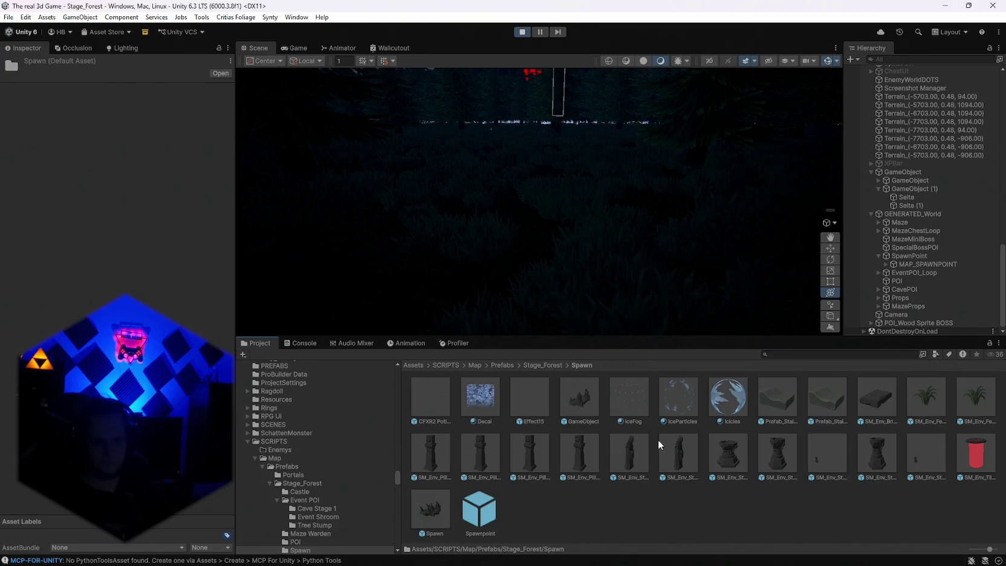
mouse_move(426, 507)
mouse_down()
mouse_move(547, 228)
mouse_move(529, 178)
mouse_move(547, 136)
mouse_up()
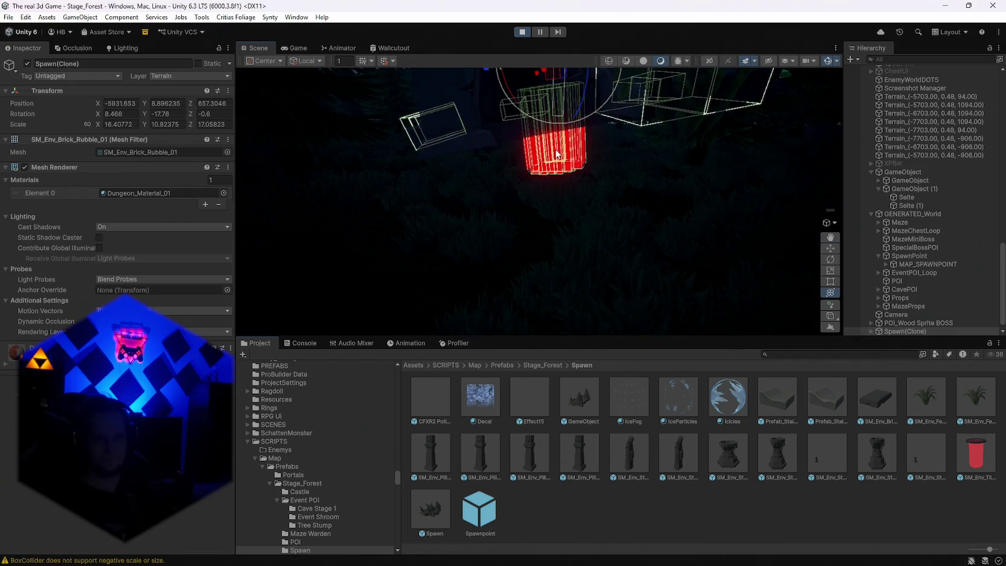
drag(543, 100, 553, 158)
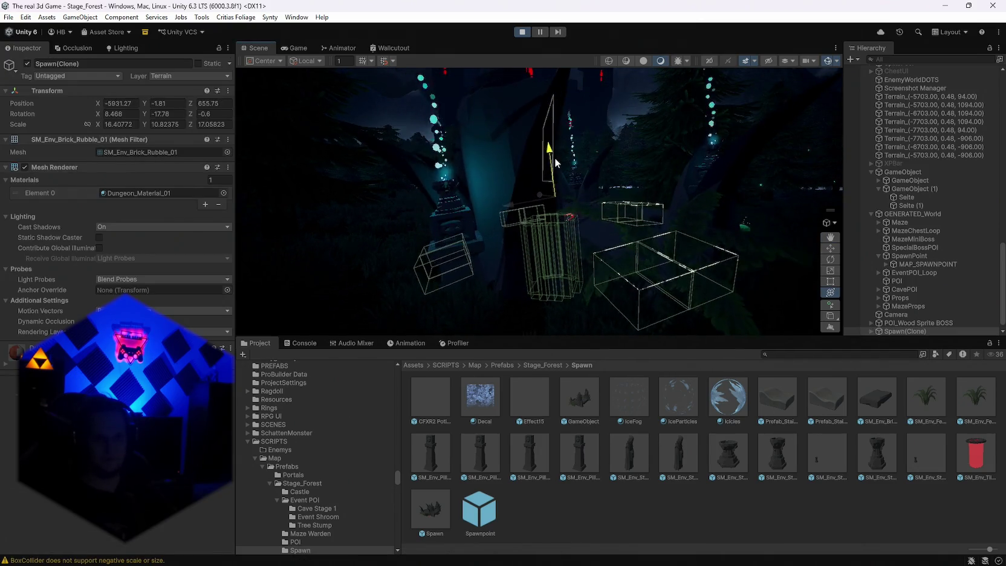
Set the Spawn instance's rotation to 0, 0, 0 and check it from a low, level view.
double_click(117, 114)
text(0)
key(Tab)
text(0)
key(Tab)
text(0)
mouse_move(574, 193)
mouse_down()
mouse_move(591, 198)
mouse_move(557, 233)
mouse_move(334, 241)
mouse_move(344, 241)
mouse_move(333, 352)
mouse_move(347, 316)
mouse_move(538, 221)
mouse_move(295, 261)
mouse_move(19, 253)
mouse_up()
mouse_move(387, 254)
mouse_down()
mouse_move(456, 287)
mouse_move(396, 163)
mouse_move(385, 172)
mouse_up()
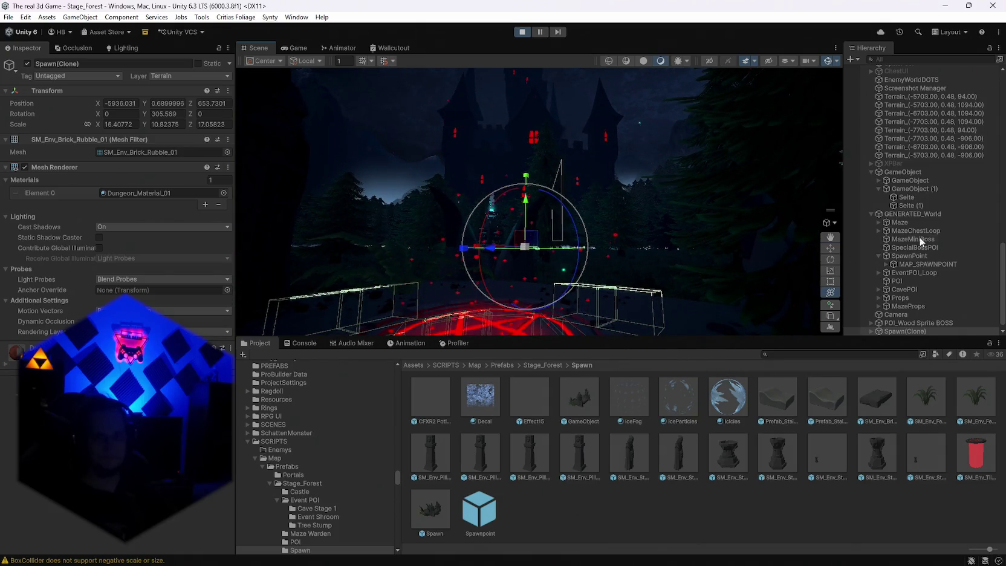
click(887, 315)
Align the Camera with the current Scene view and check its framing in the Game view.
key(ctrl+shift+f)
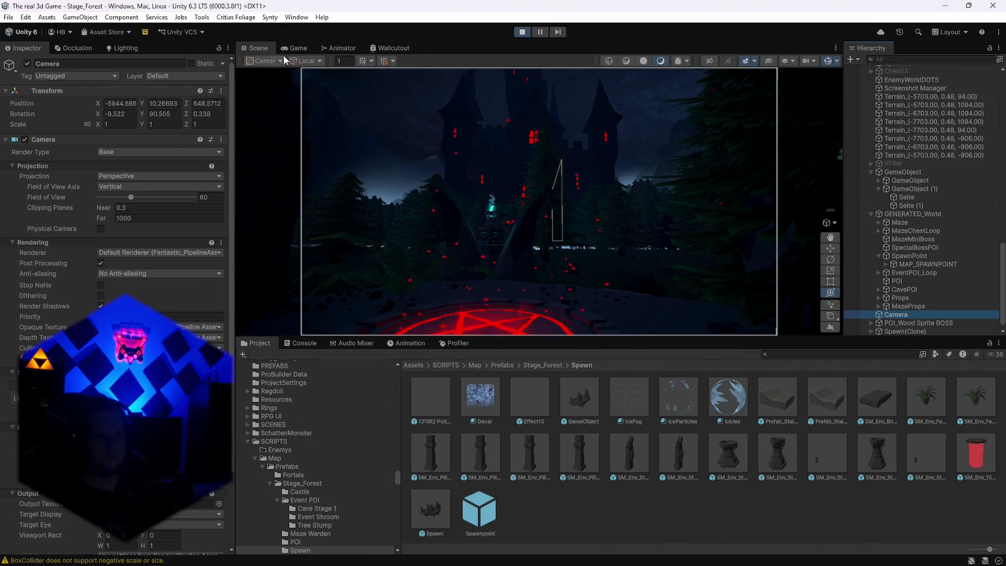
click(292, 47)
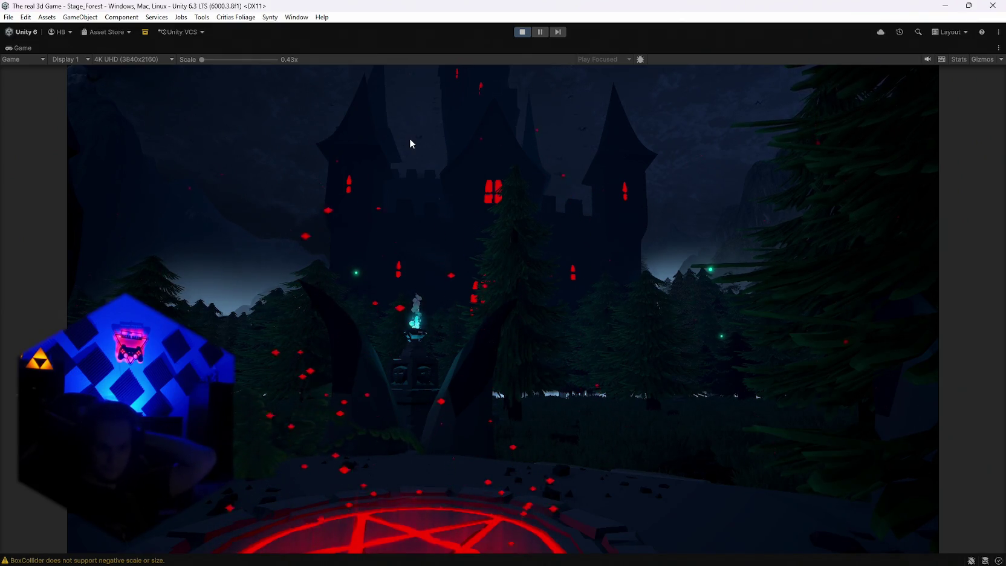
double_click(22, 48)
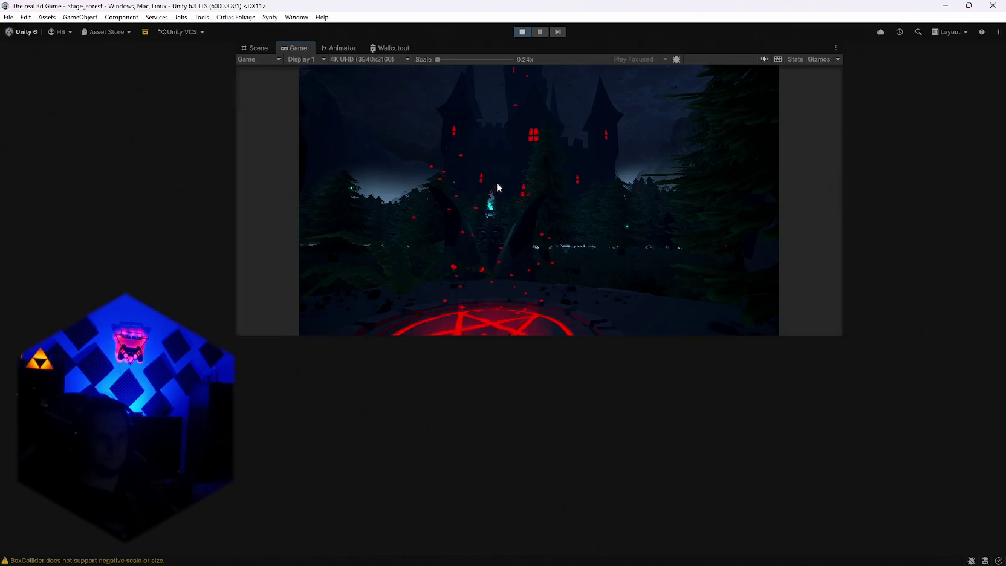
click(254, 47)
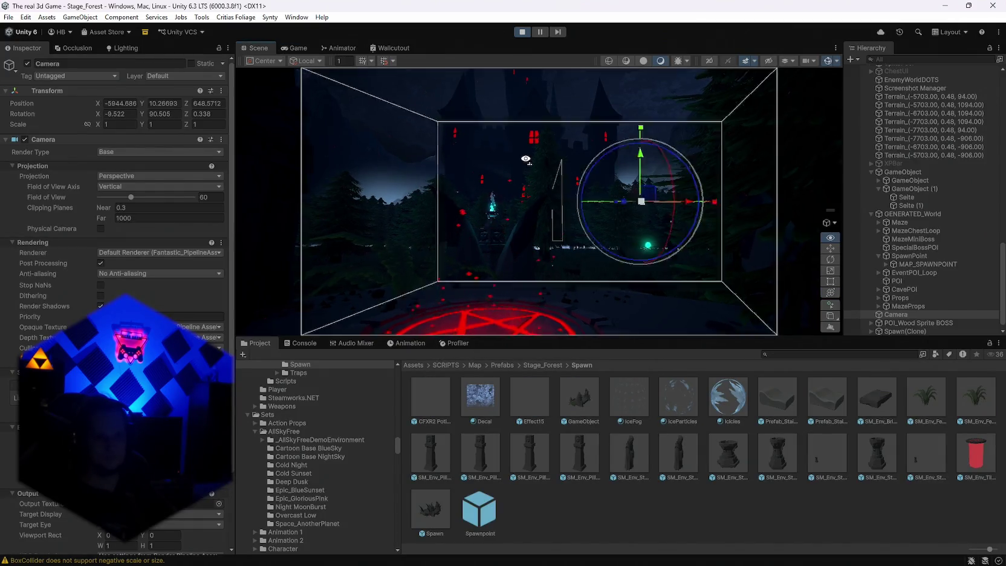
Reframe the Camera on the castle and red spawn circle, then pause and maximize the Game view.
mouse_move(524, 159)
mouse_down()
mouse_move(532, 143)
mouse_move(532, 169)
mouse_move(532, 135)
mouse_move(527, 176)
mouse_move(520, 103)
mouse_move(514, 135)
mouse_move(507, 97)
mouse_move(519, 99)
mouse_move(523, 121)
mouse_move(544, 112)
mouse_move(547, 129)
mouse_up()
key(ctrl+shift+f)
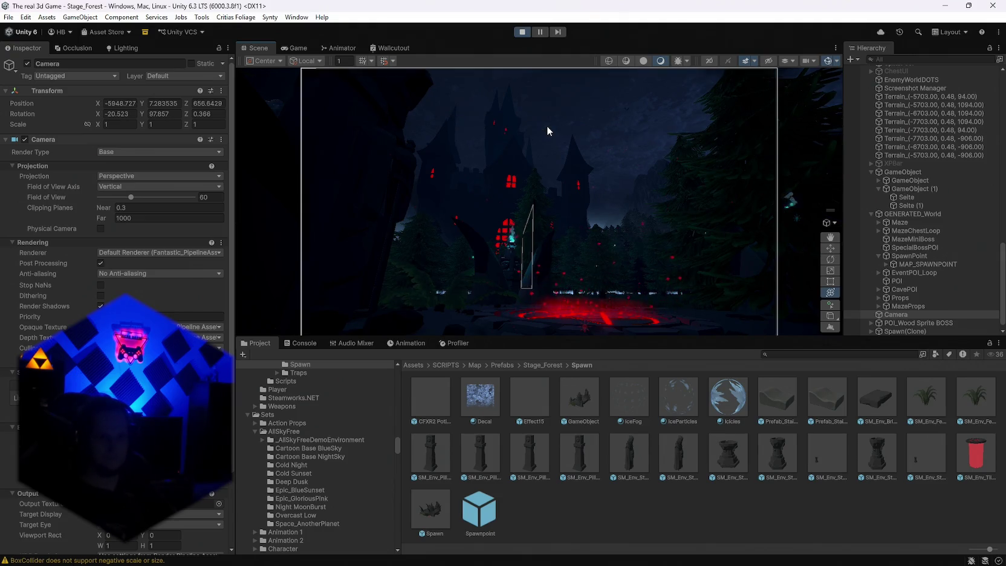
click(296, 48)
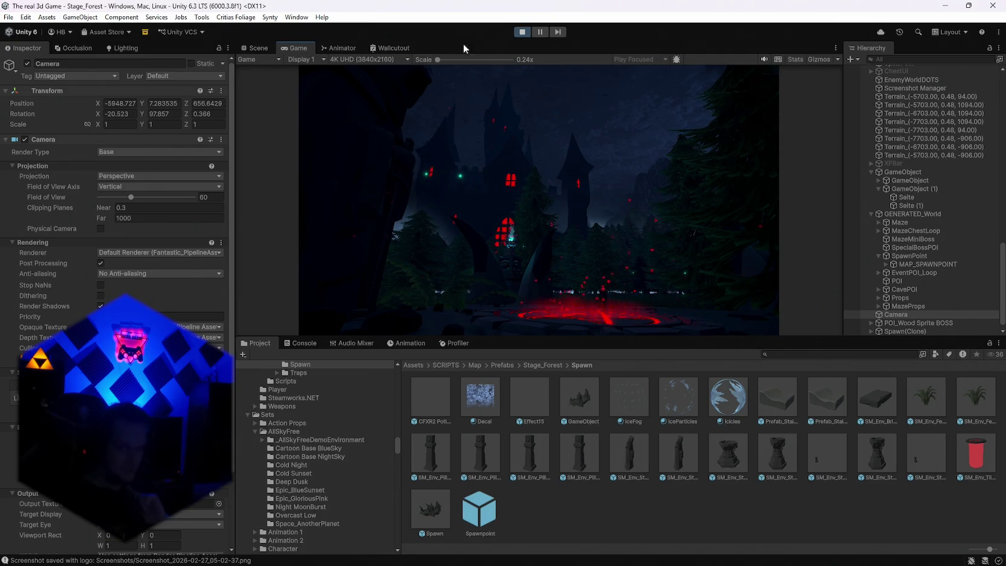
click(541, 32)
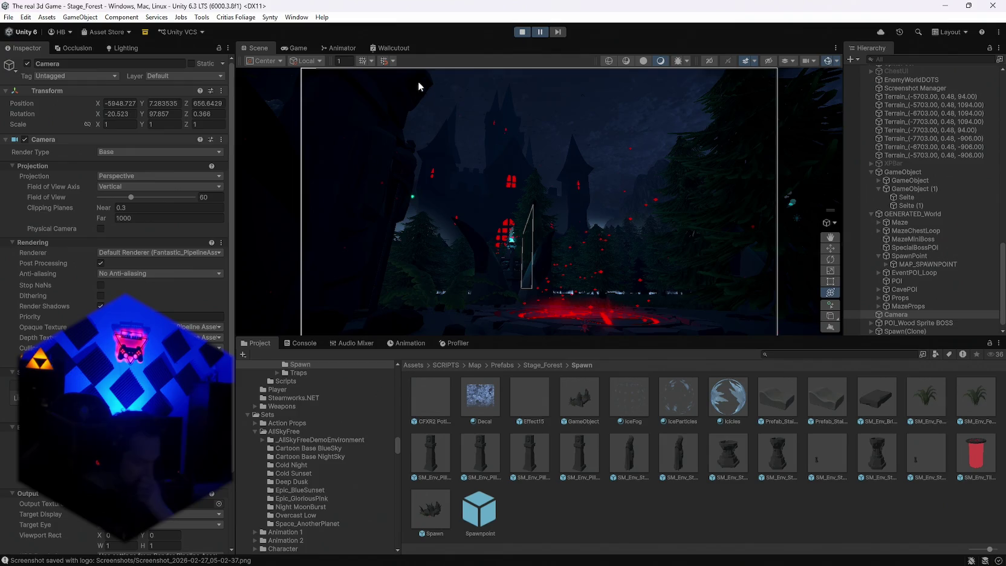
click(297, 50)
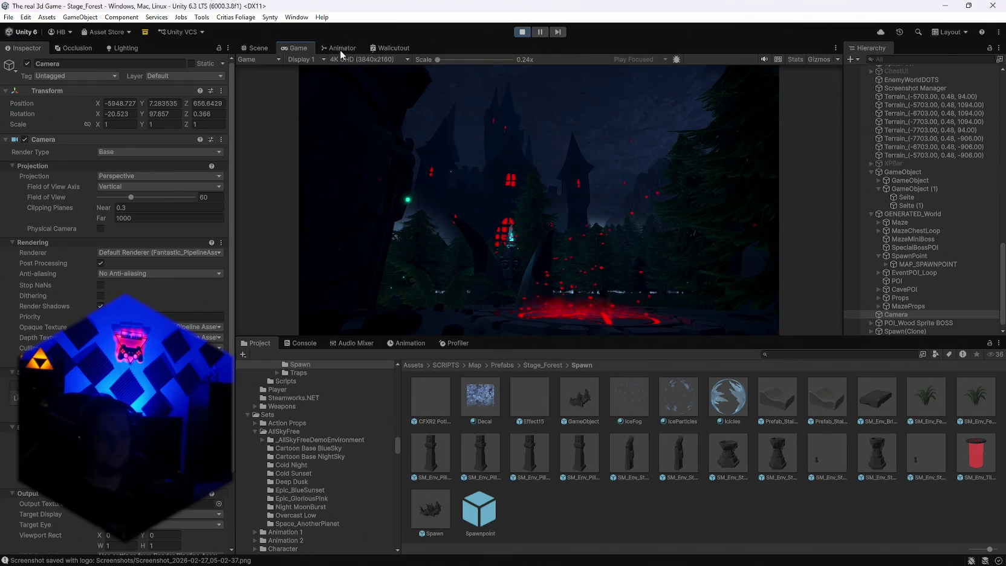
double_click(253, 48)
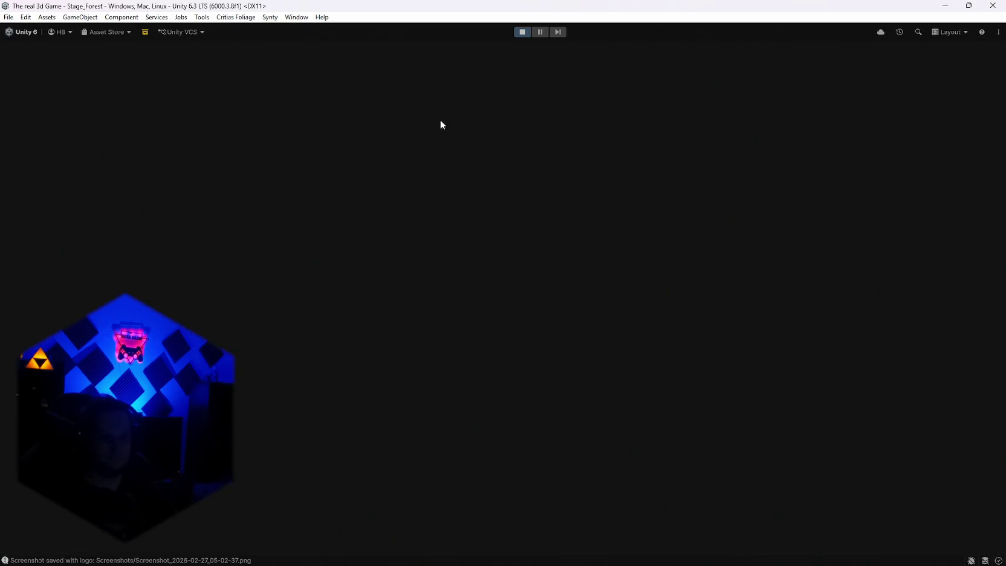
Swing the Scene view over the forest toward the generated maze and change its shading.
double_click(17, 43)
mouse_move(459, 112)
mouse_down()
mouse_move(400, 220)
mouse_move(431, 247)
mouse_move(775, 255)
mouse_move(835, 239)
mouse_move(939, 246)
mouse_move(289, 295)
mouse_move(361, 323)
mouse_move(352, 295)
mouse_move(386, 281)
mouse_move(579, 272)
mouse_move(851, 283)
mouse_up()
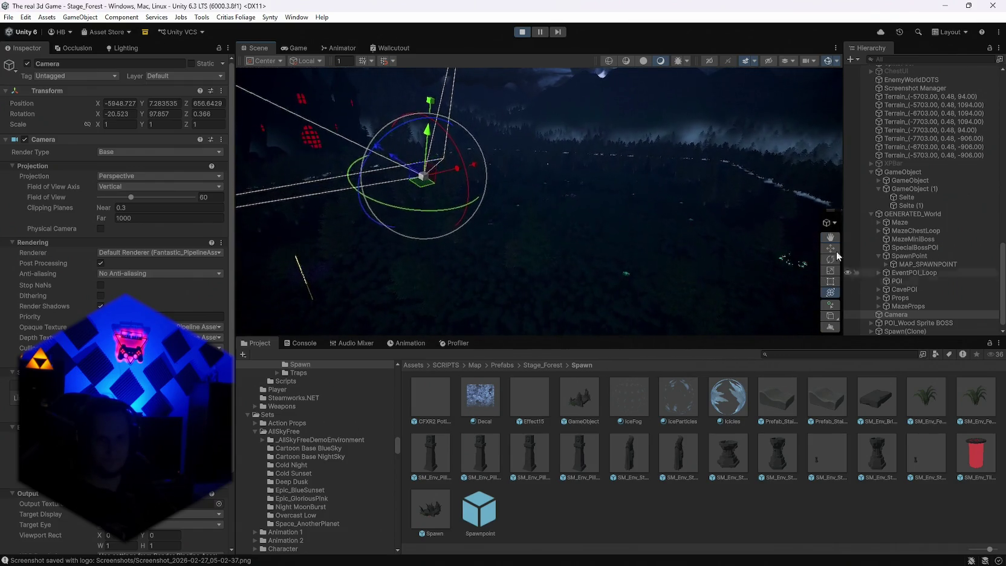
click(644, 61)
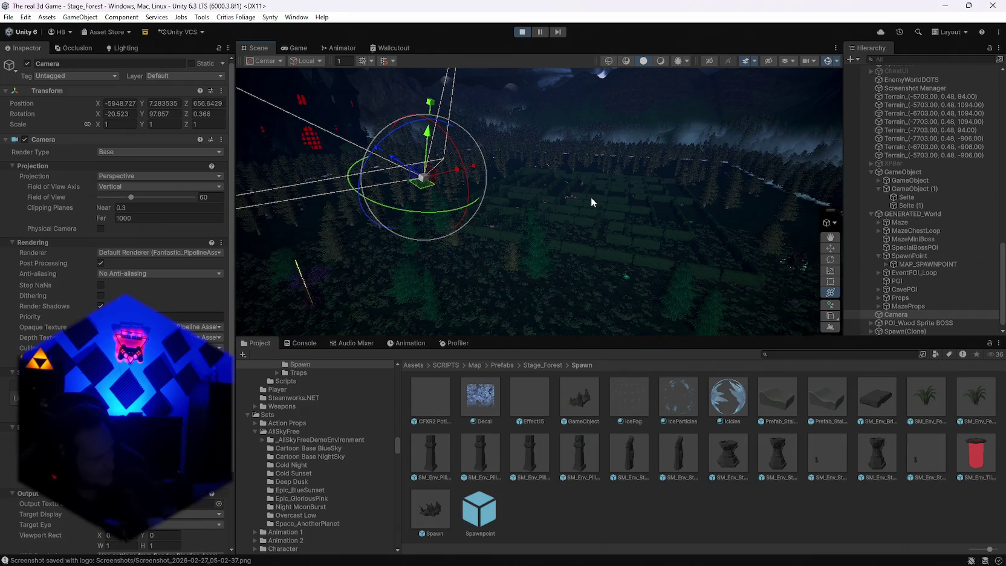
mouse_move(591, 196)
mouse_down()
mouse_move(648, 212)
mouse_move(607, 258)
mouse_move(453, 239)
mouse_move(561, 191)
mouse_move(636, 198)
mouse_move(647, 270)
mouse_move(633, 287)
mouse_move(625, 271)
mouse_move(648, 294)
mouse_move(579, 286)
mouse_move(959, 311)
mouse_up()
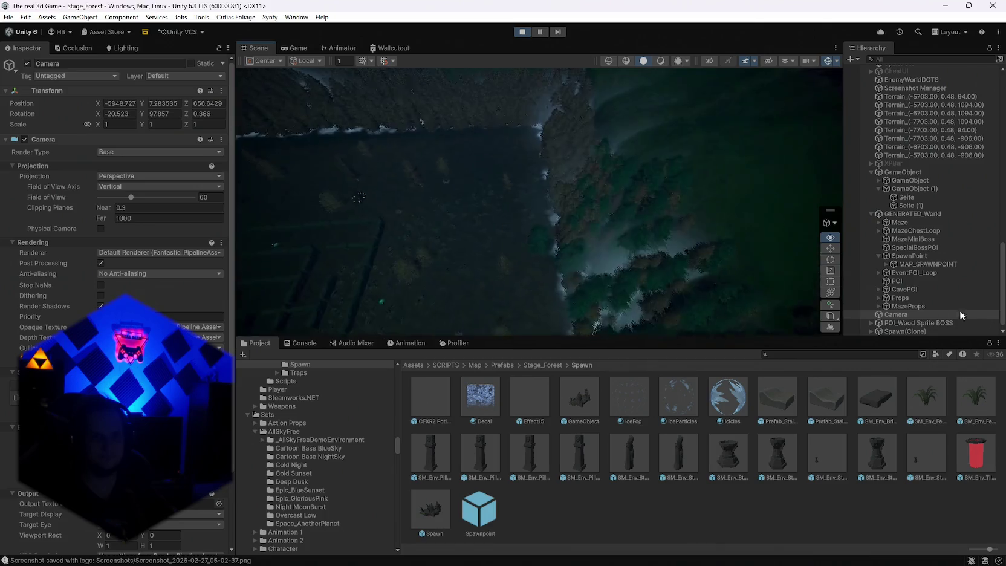
double_click(960, 311)
Hide Gizmos, tilt down over the maze, and align the Camera to that top-down view.
click(827, 60)
drag(756, 126, 699, 182)
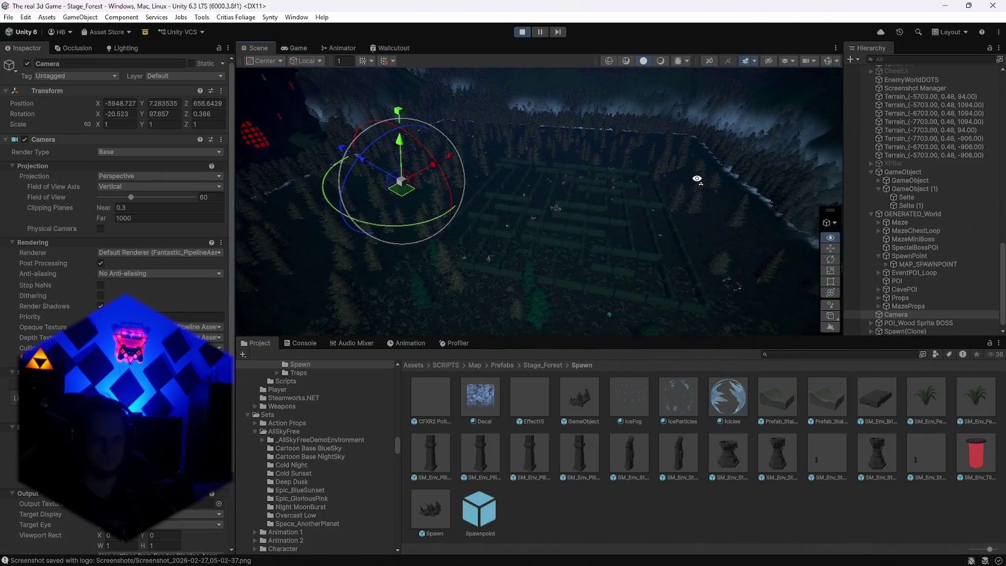
key(ctrl+shift+f)
click(297, 48)
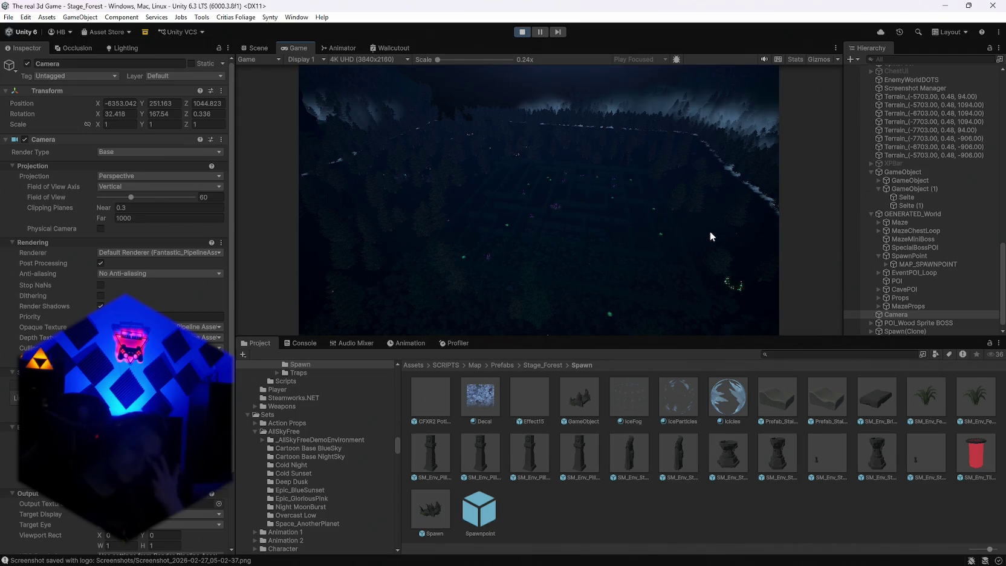
click(260, 49)
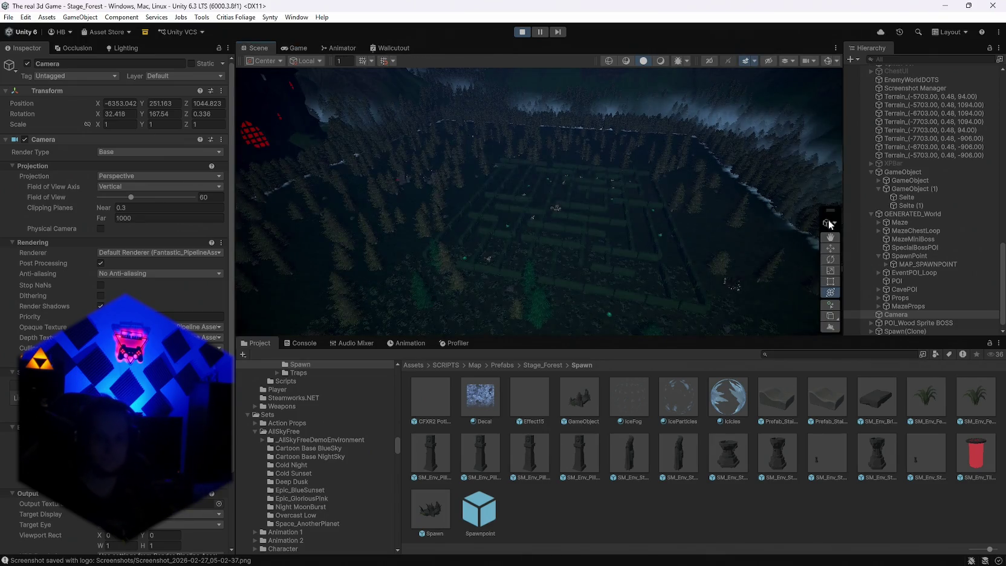
Review the WorldGen map generator settings and collapse the Fog object in the Hierarchy.
scroll(933, 213, up, 5)
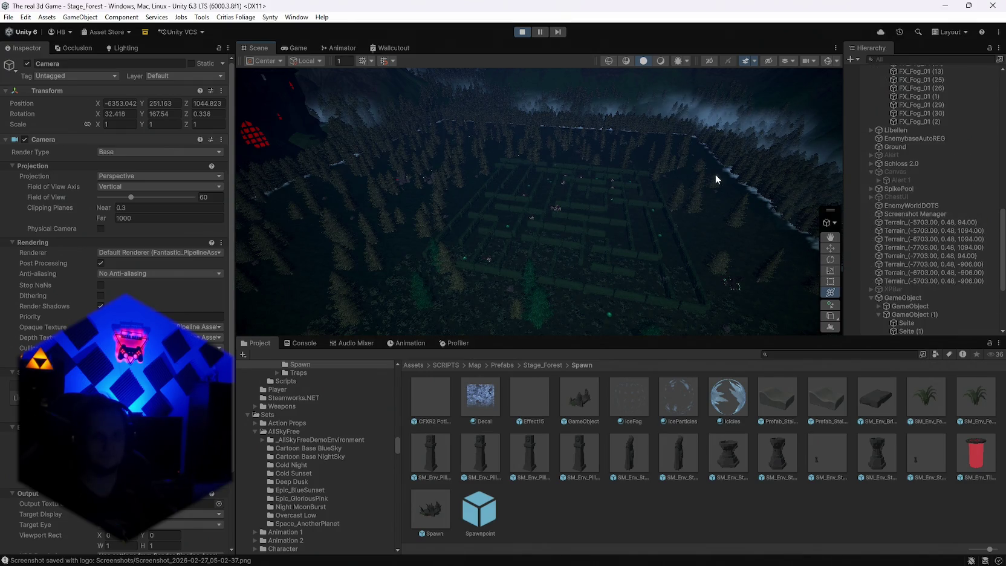
scroll(928, 184, up, 10)
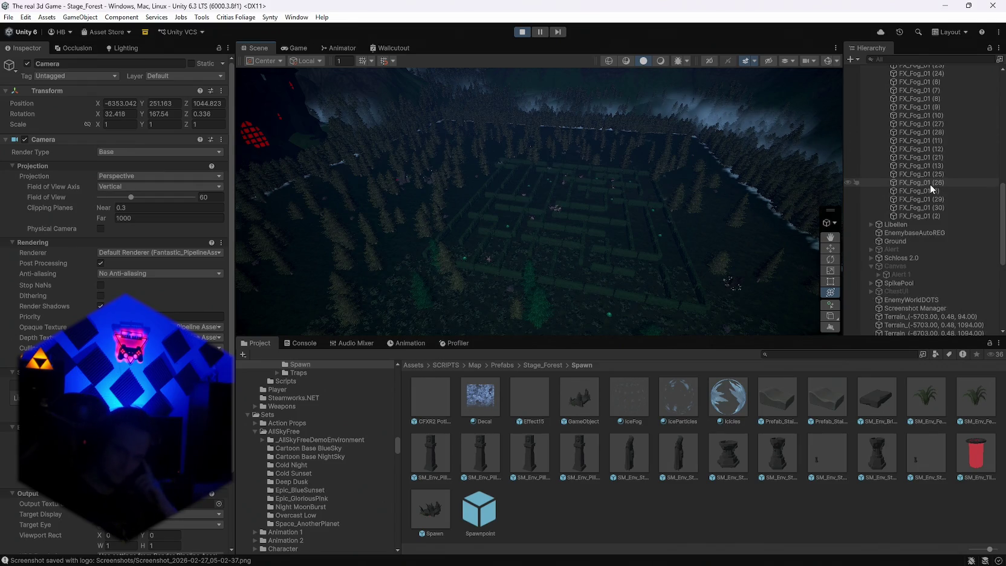
scroll(928, 186, up, 9)
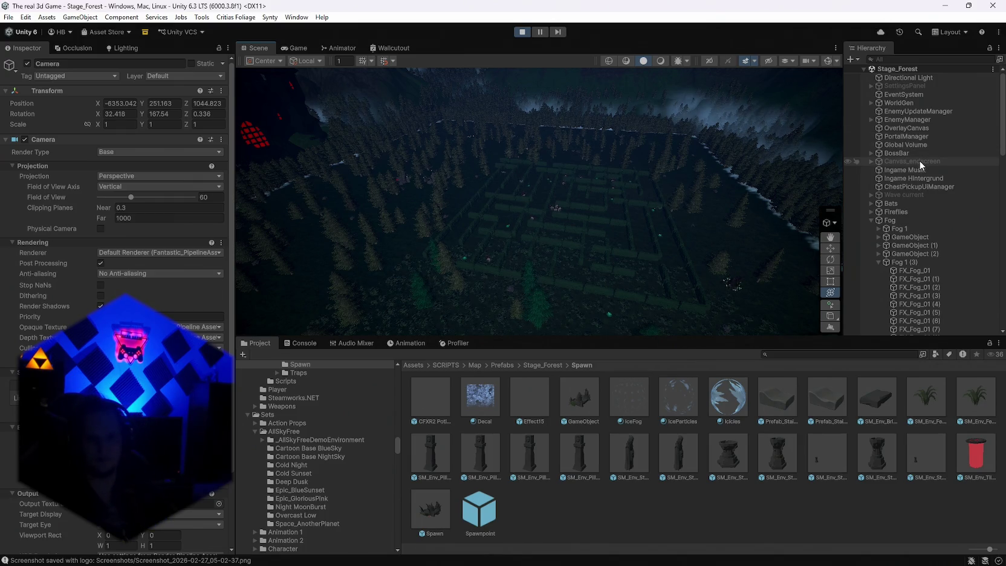
scroll(920, 160, down, 10)
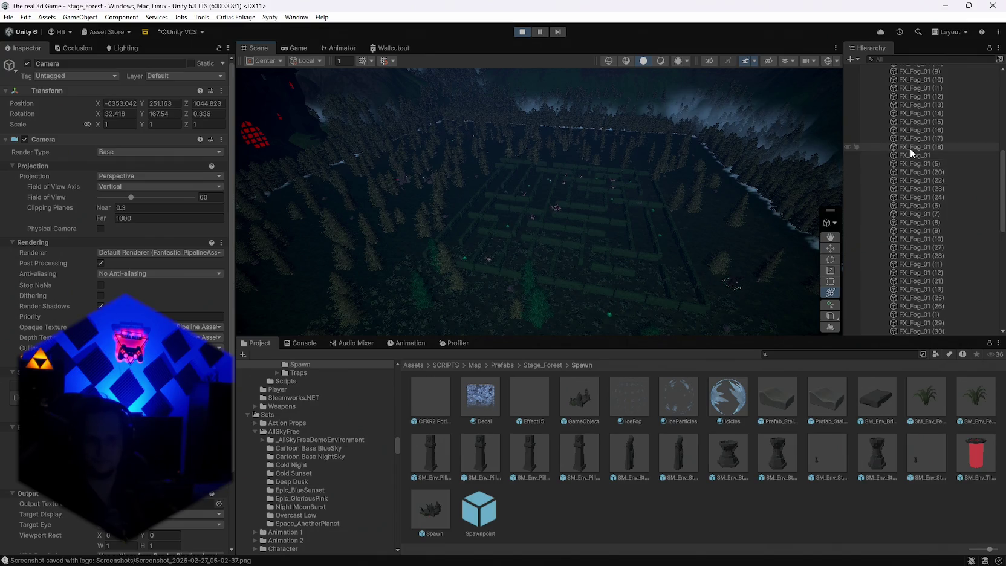
scroll(930, 173, up, 10)
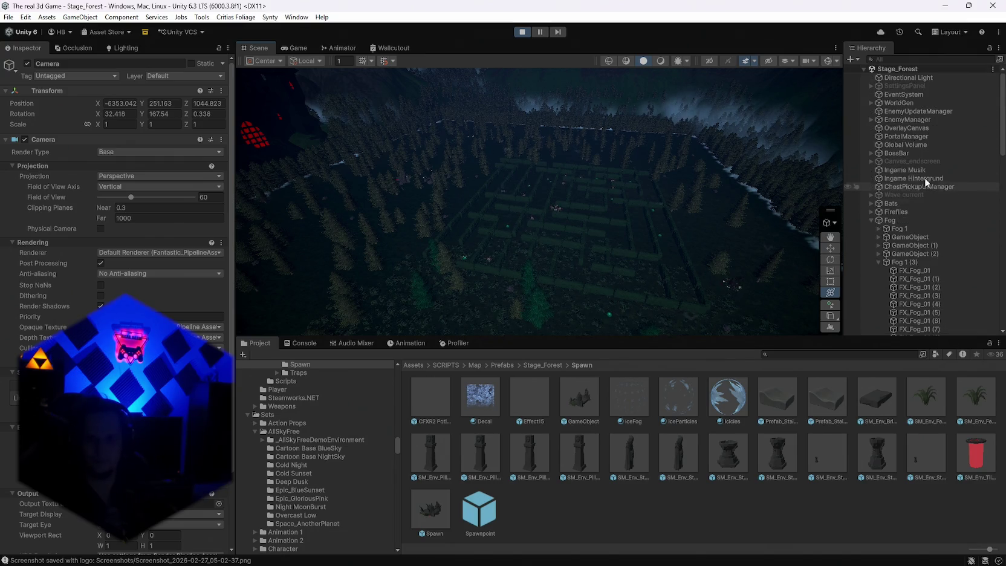
click(912, 102)
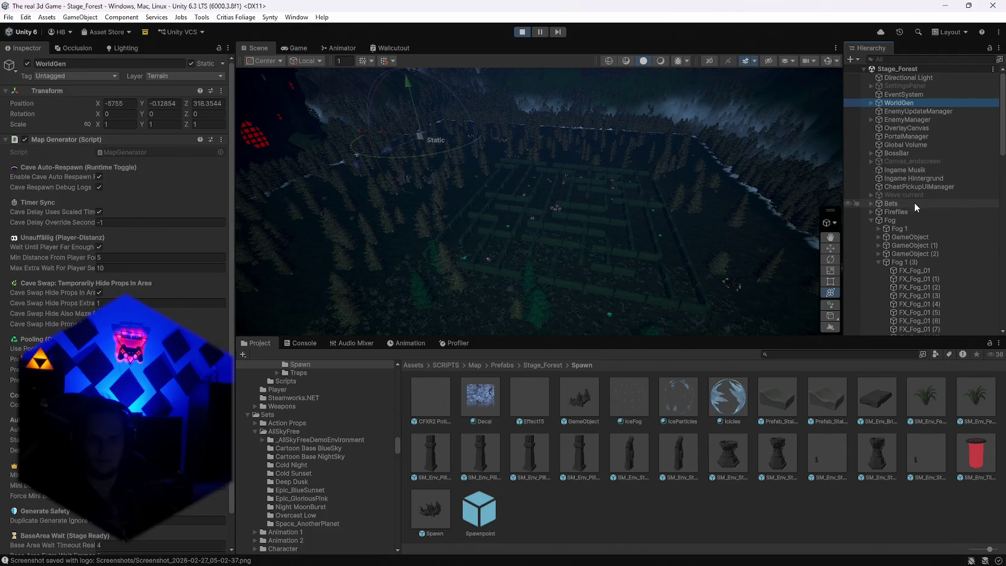
click(871, 220)
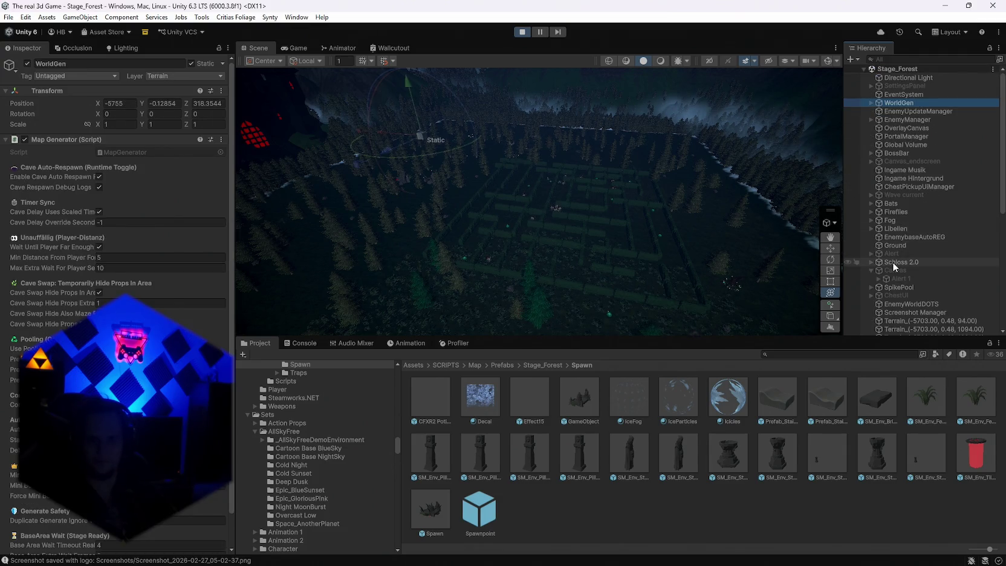
Filter the Hierarchy for Ground and inspect both Ground objects' Box Collider settings.
scroll(940, 278, down, 8)
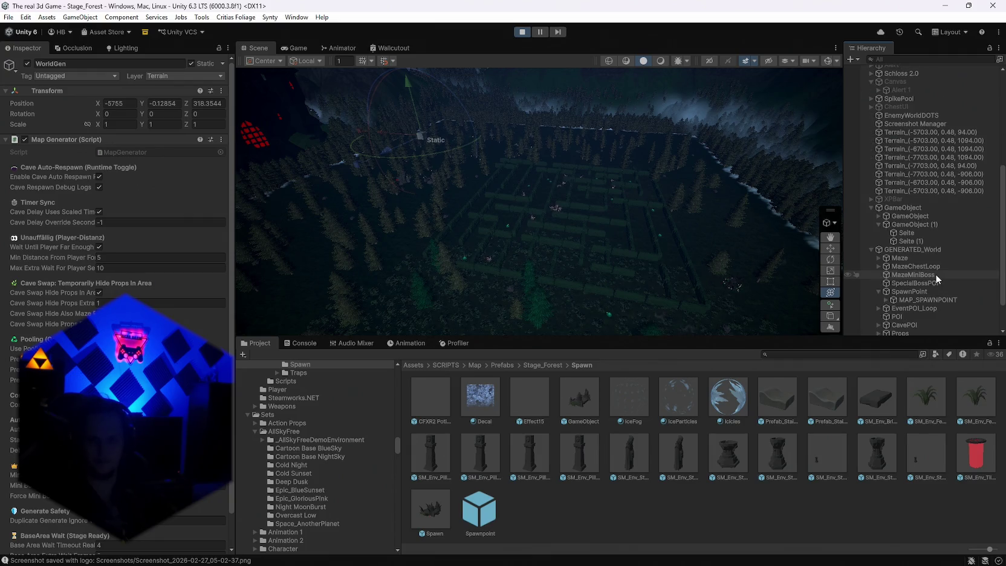
scroll(927, 247, down, 2)
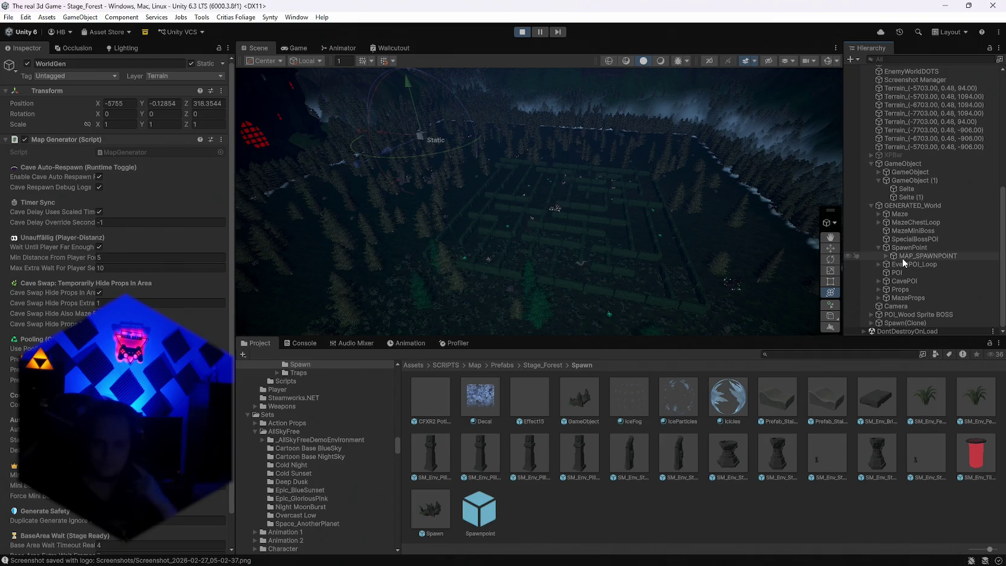
scroll(907, 259, up, 10)
scroll(904, 257, up, 1)
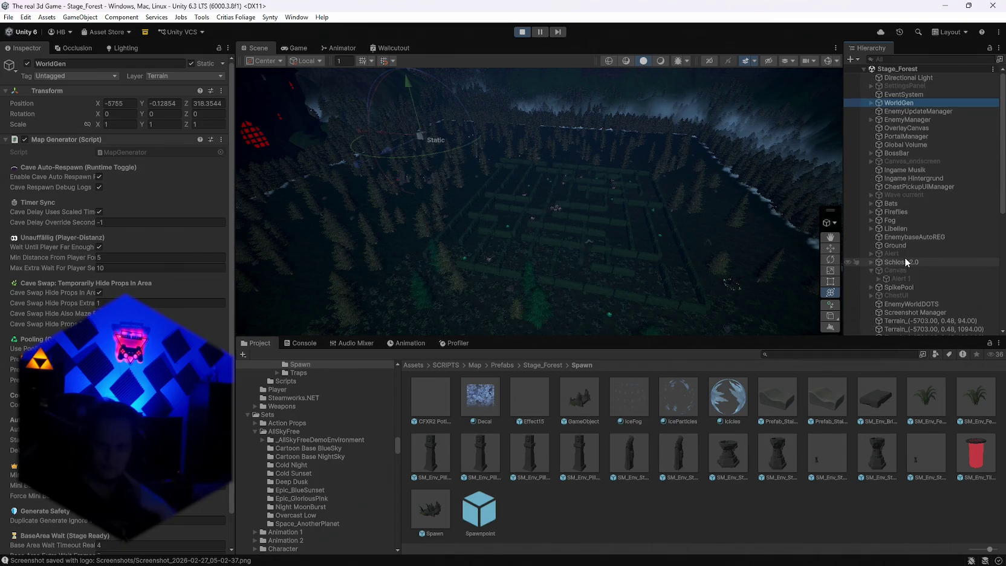
scroll(921, 167, down, 5)
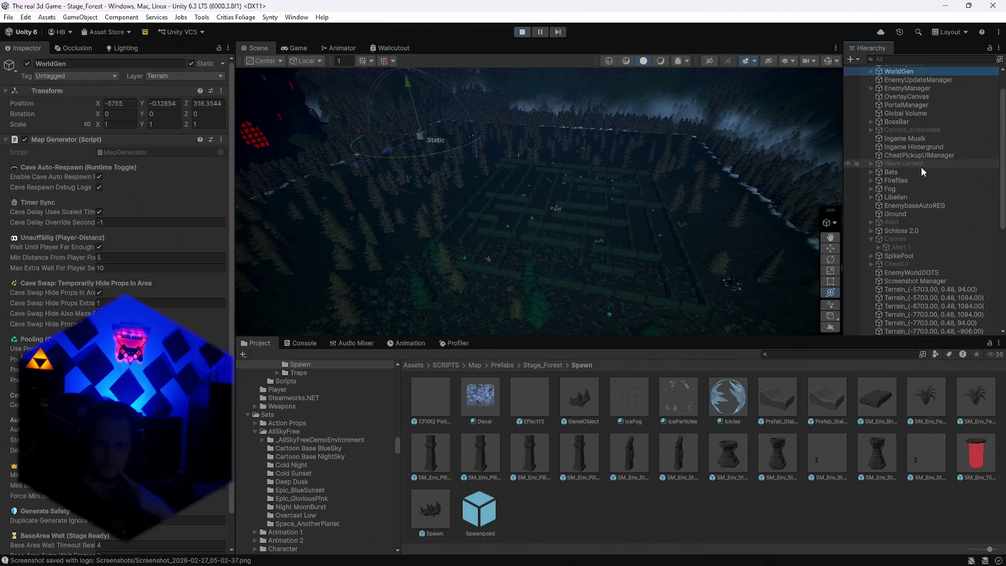
scroll(919, 178, down, 5)
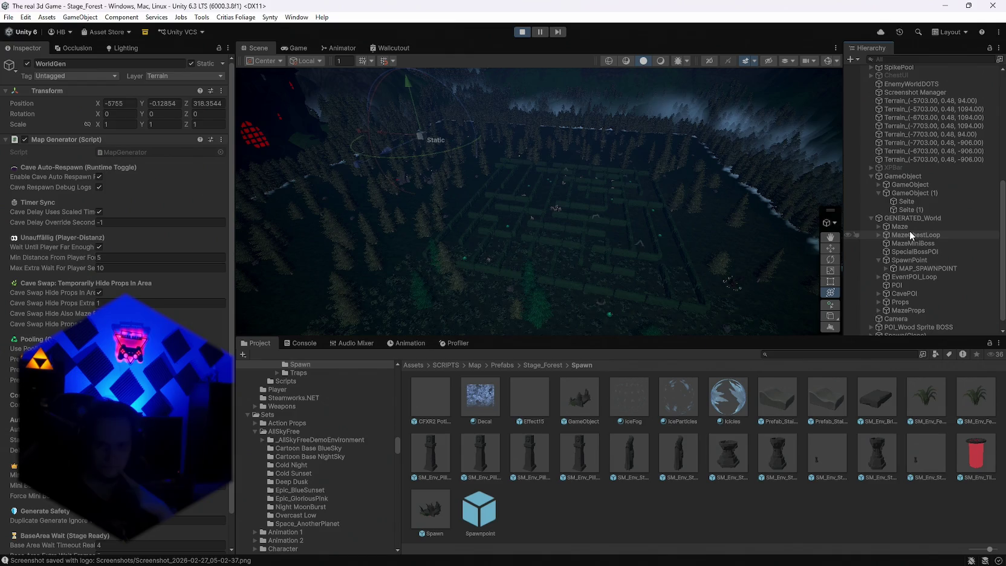
scroll(914, 235, down, 1)
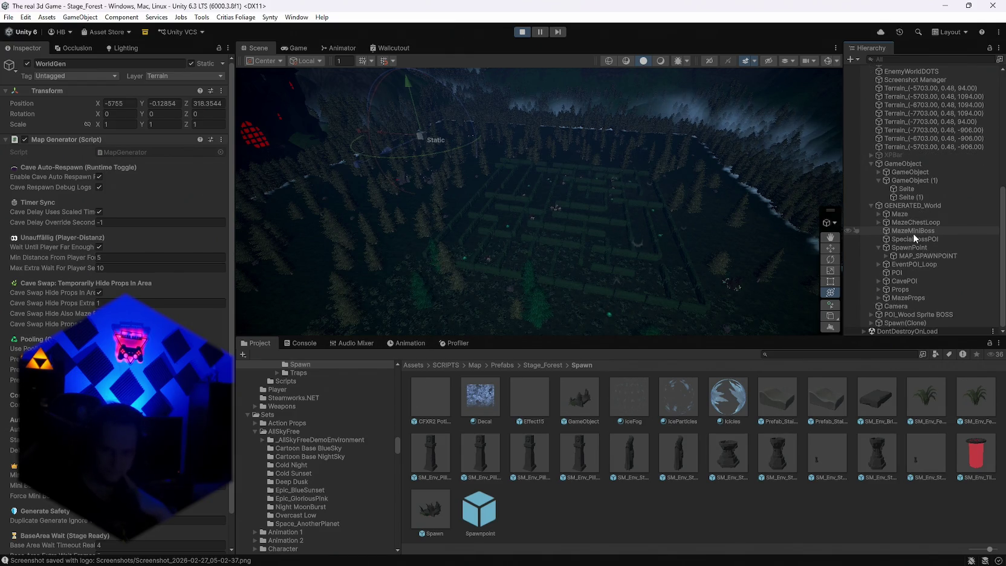
click(905, 58)
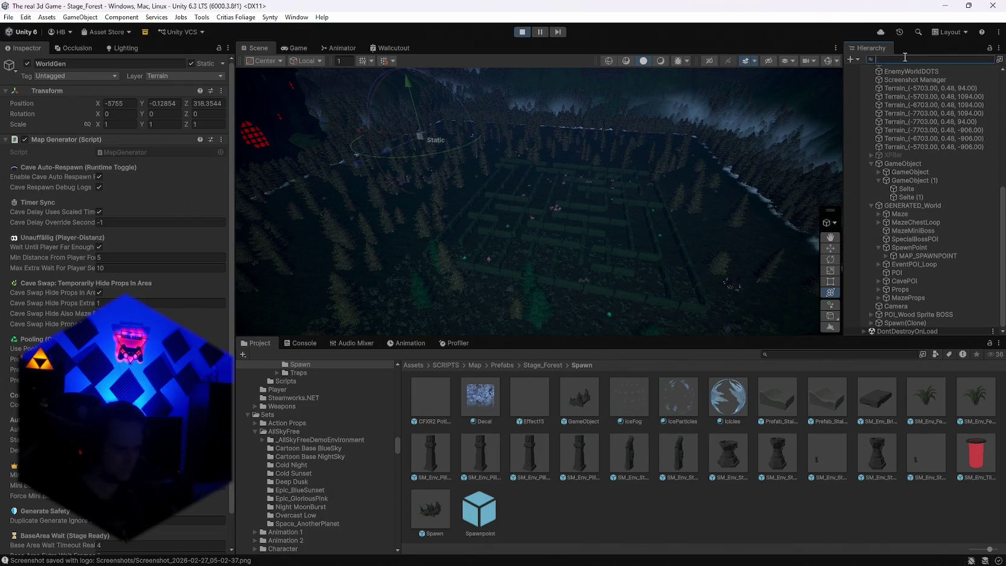
text(ground)
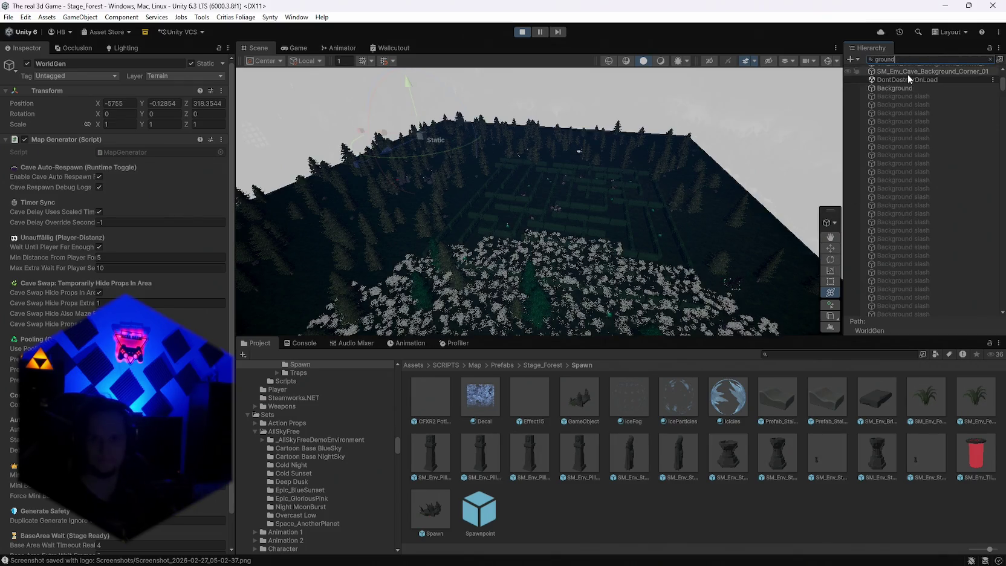
click(889, 128)
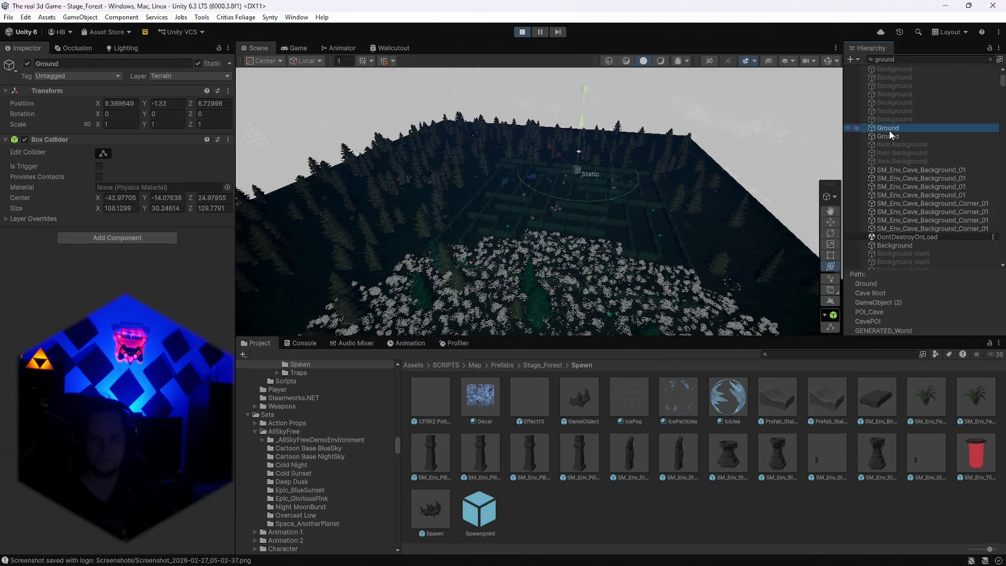
click(889, 136)
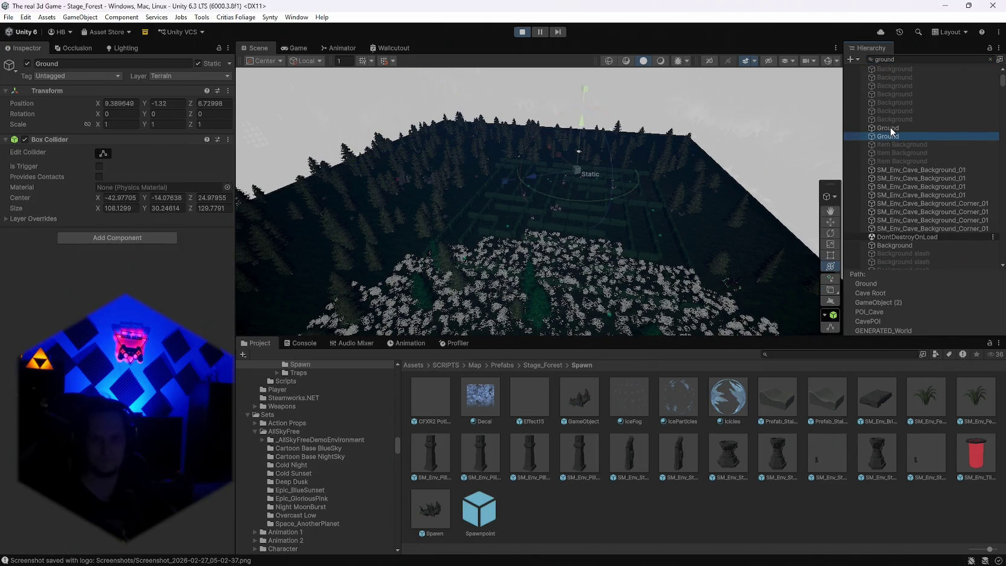
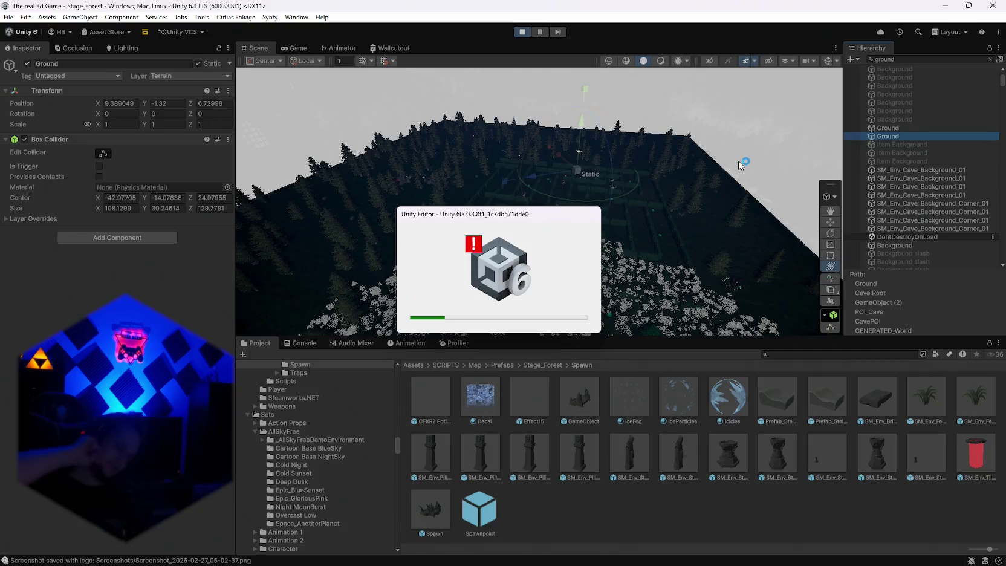
Bring up Task Manager from the taskbar to end the frozen Unity Editor process.
mouse_move(760, 562)
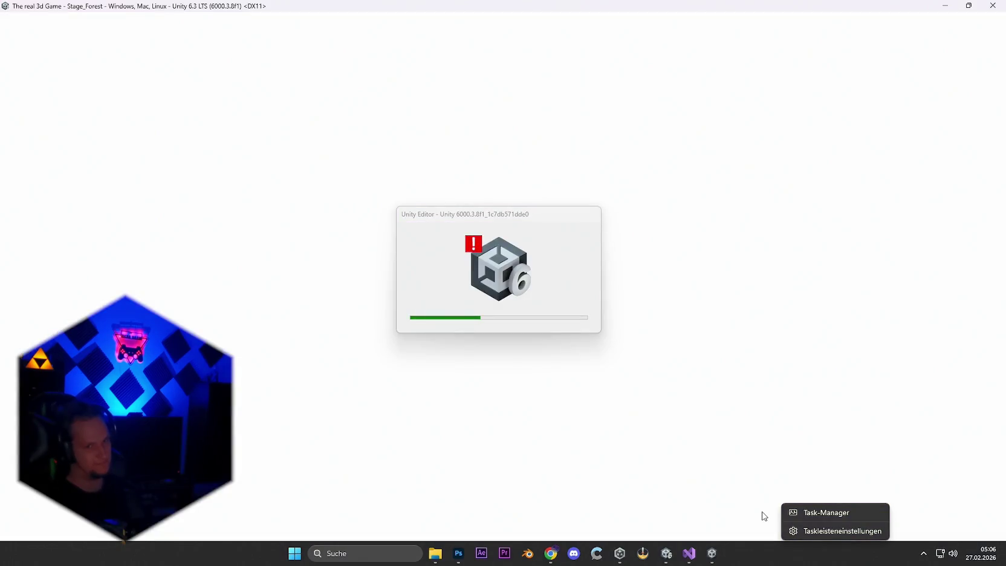
click(837, 512)
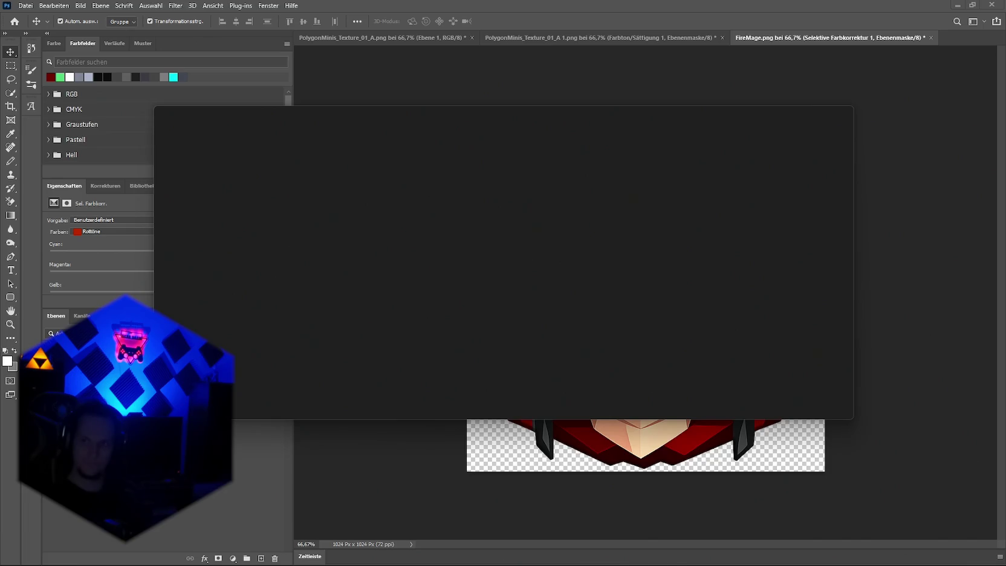
Reopen Umbra Survivors from Unity Hub, hide the Hub, and minimize Photoshop.
mouse_move(500, 110)
mouse_down()
mouse_move(633, 86)
mouse_move(534, 86)
mouse_up()
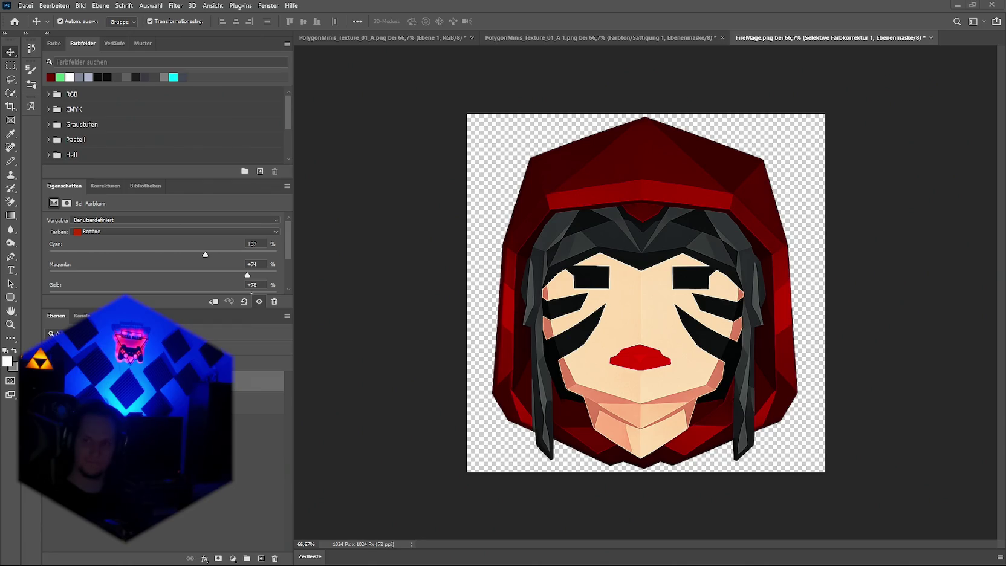
mouse_move(628, 562)
click(632, 555)
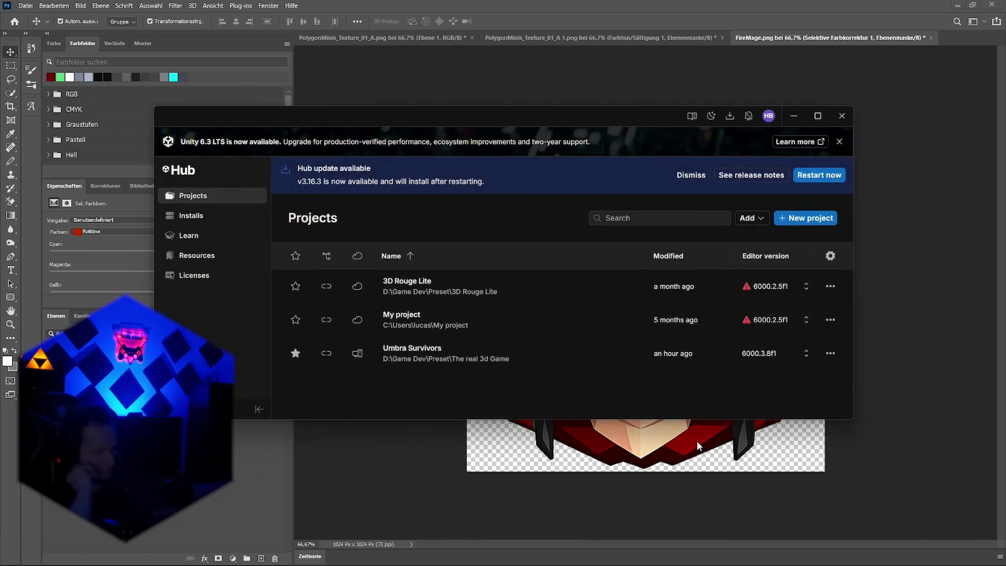
click(460, 350)
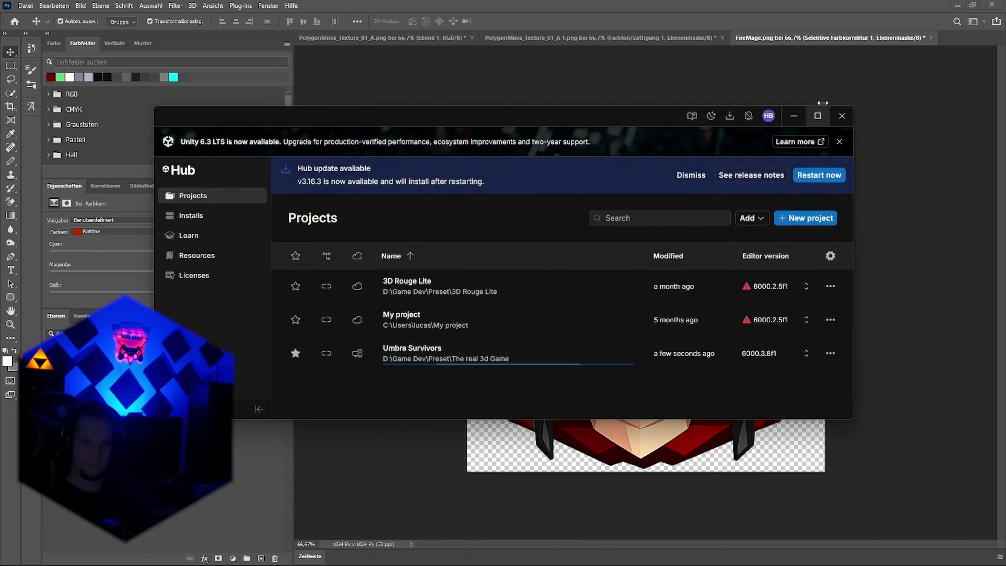
click(794, 116)
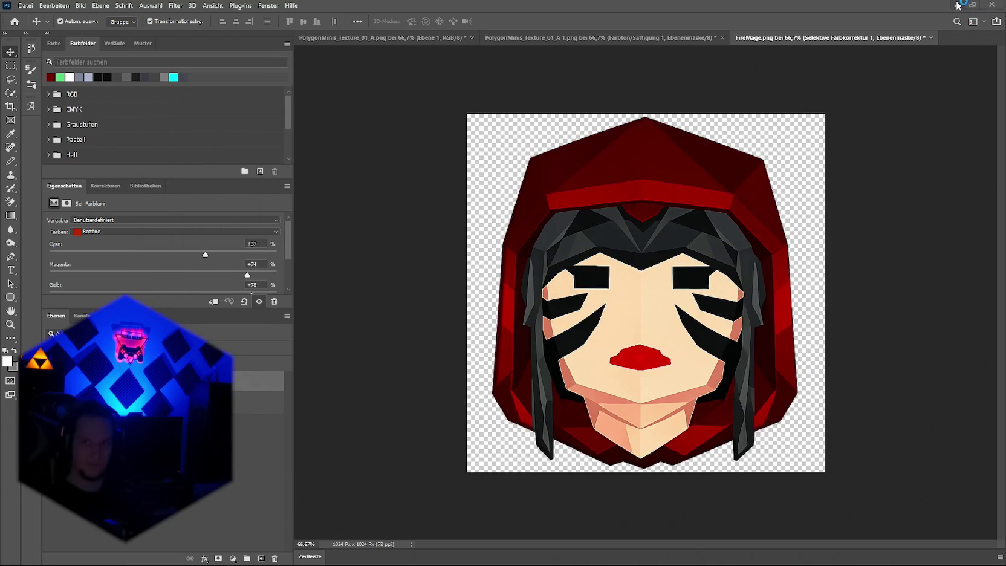
click(956, 5)
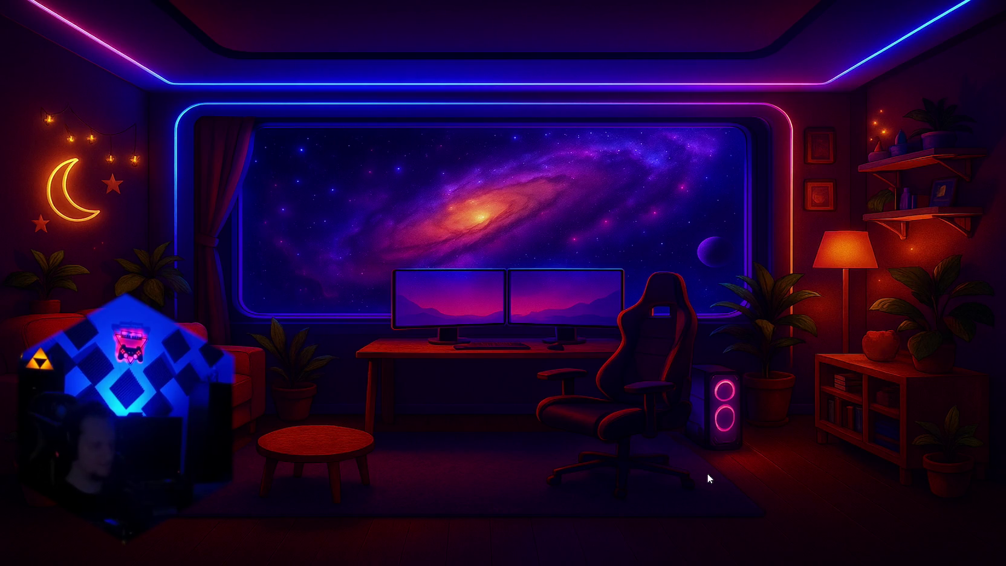
Open Umbra Survivors from Unity Hub, retrying once, then show Google image results for 'chrono odyssey'.
mouse_move(786, 565)
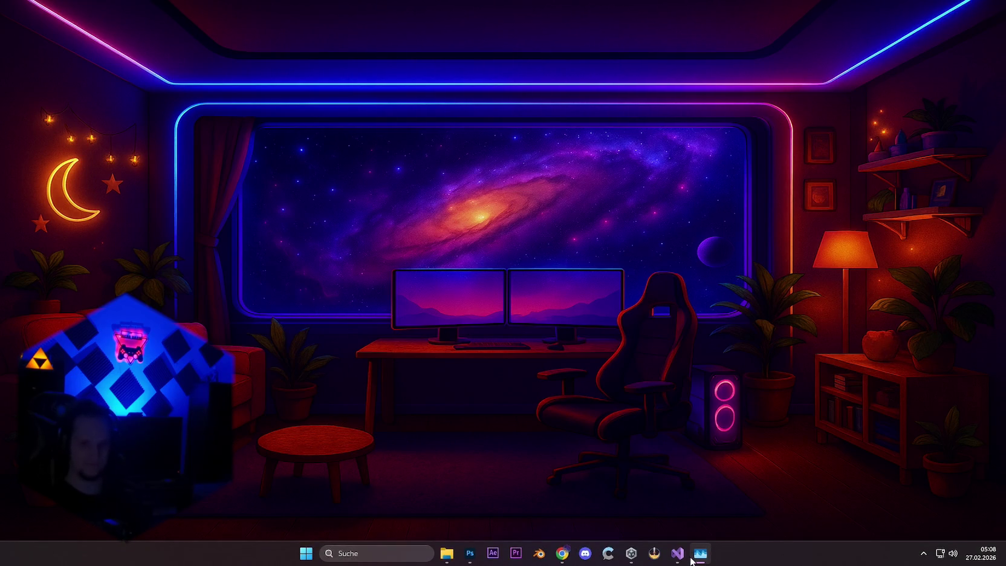
mouse_move(631, 553)
click(599, 476)
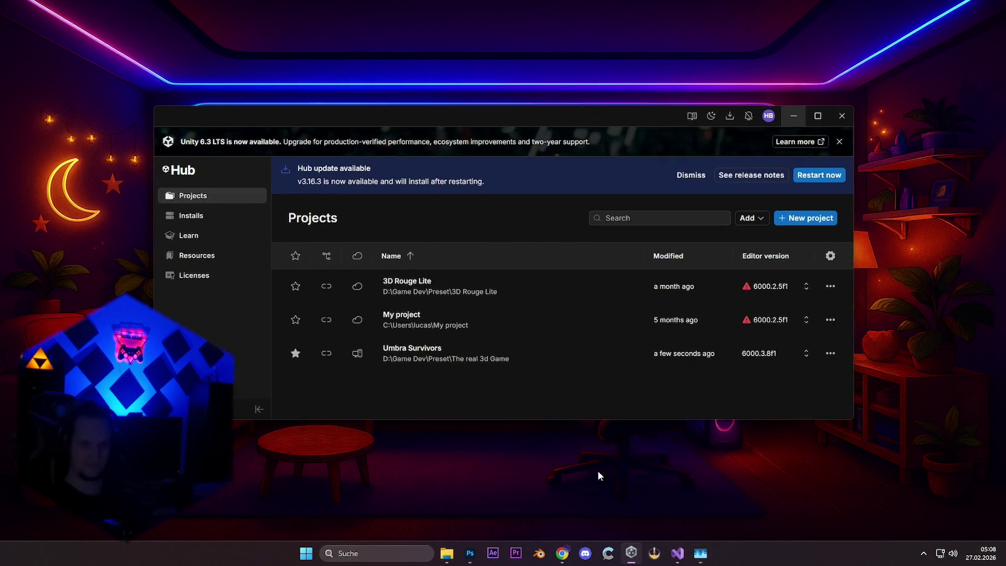
click(456, 366)
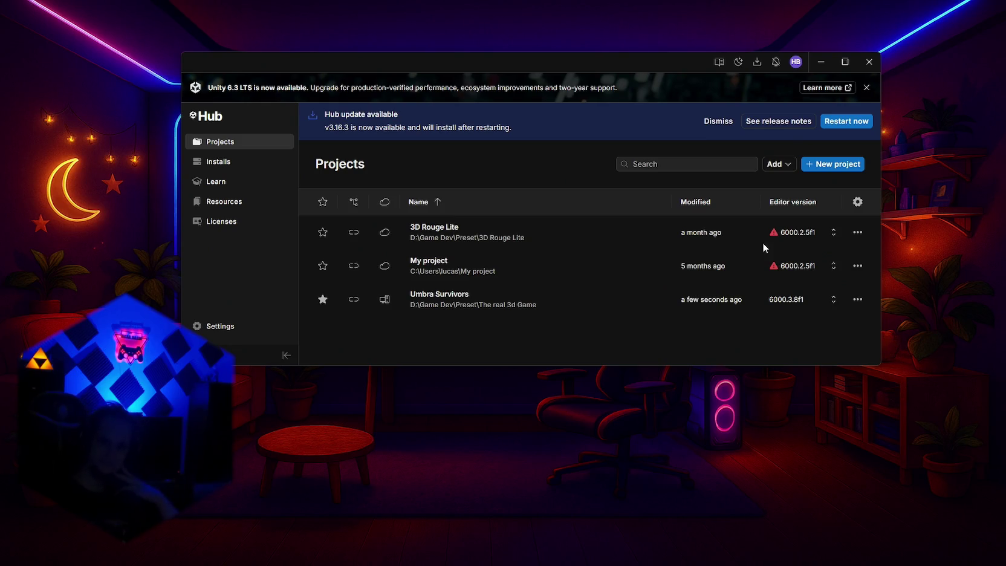
mouse_move(502, 550)
click(460, 299)
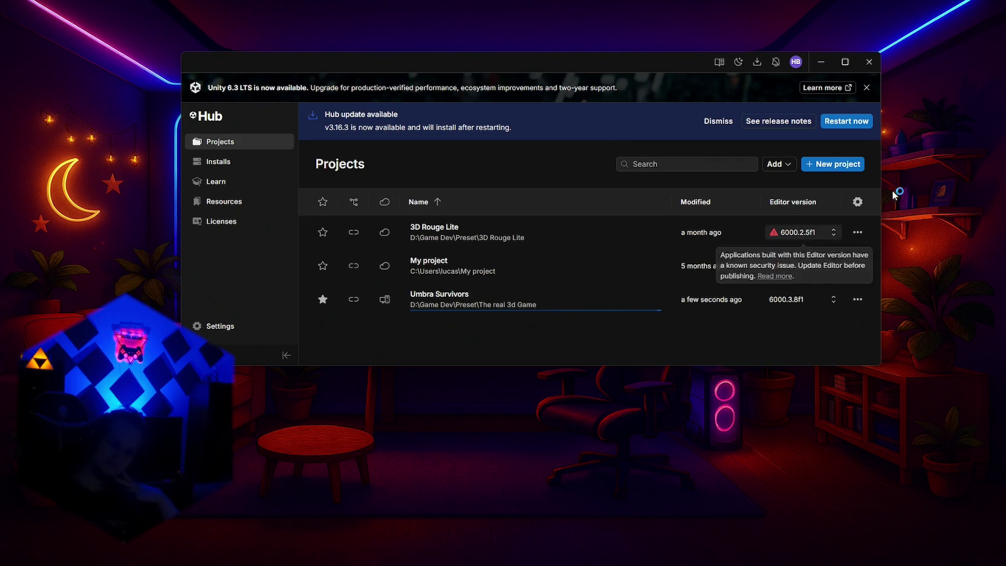
mouse_move(636, 562)
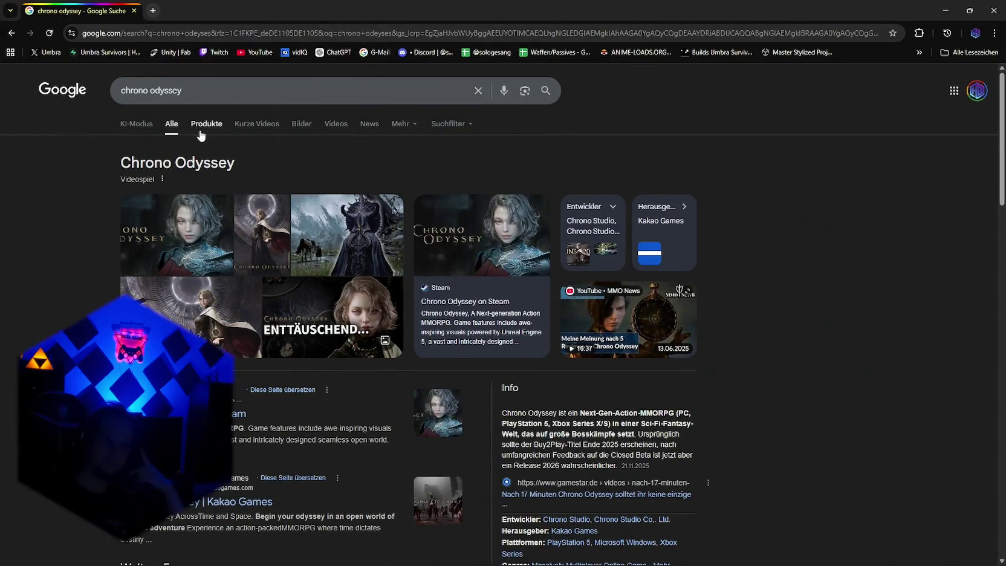
click(302, 125)
Scroll the chrono odyssey images, preview the Chrono Odyssey Shop result, then minimize Chrome.
scroll(246, 160, down, 5)
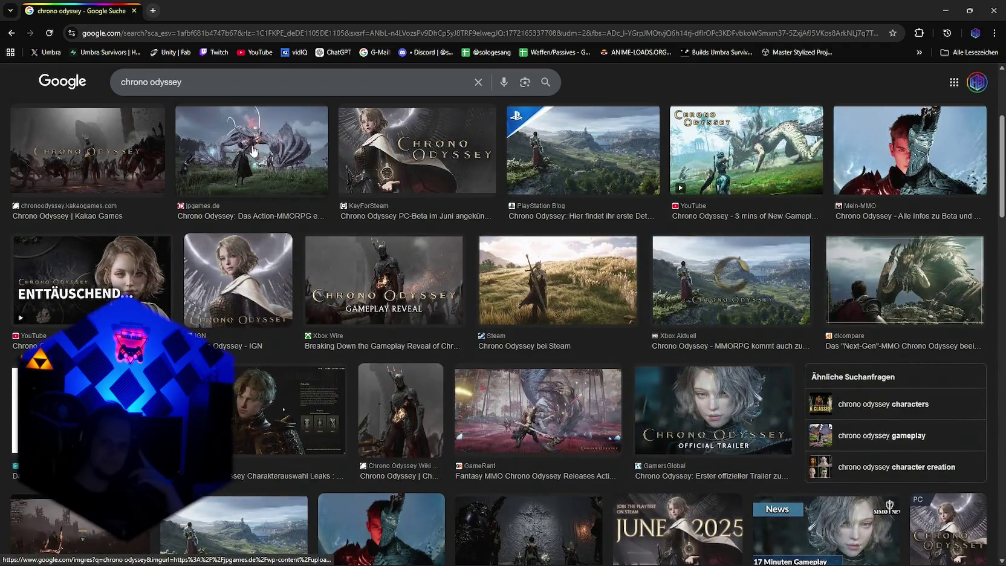
scroll(245, 159, down, 5)
scroll(256, 153, down, 5)
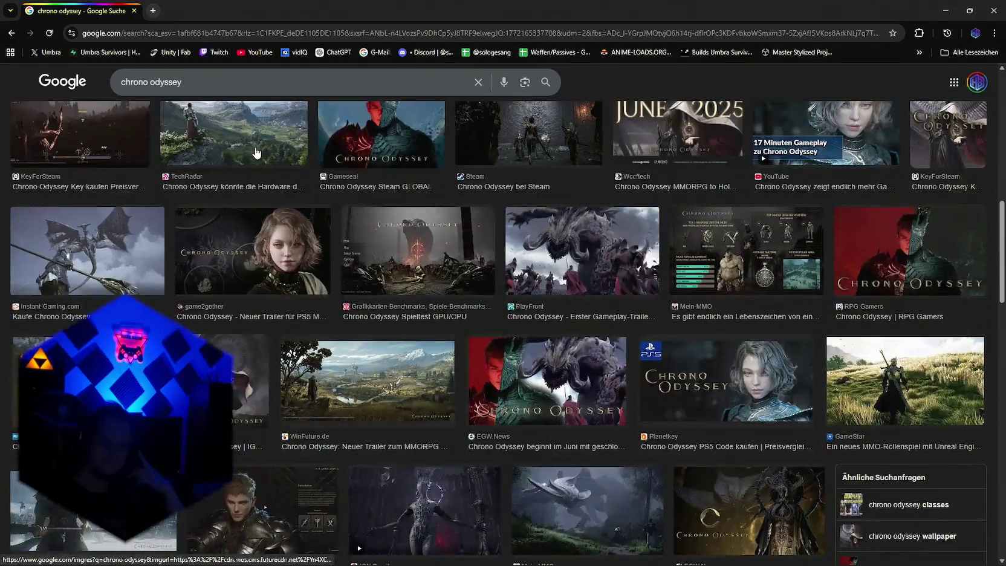
scroll(257, 152, down, 2)
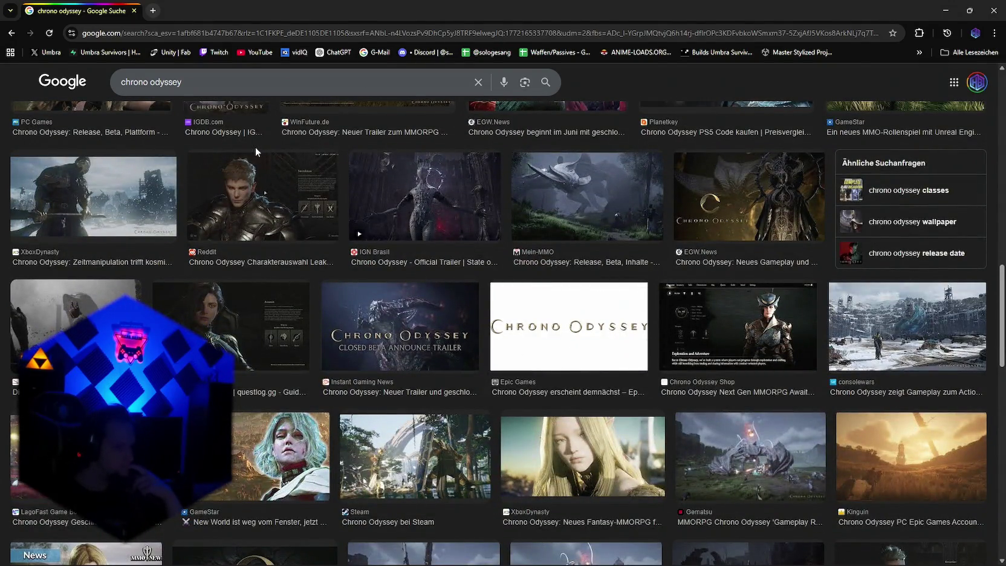
scroll(255, 147, down, 7)
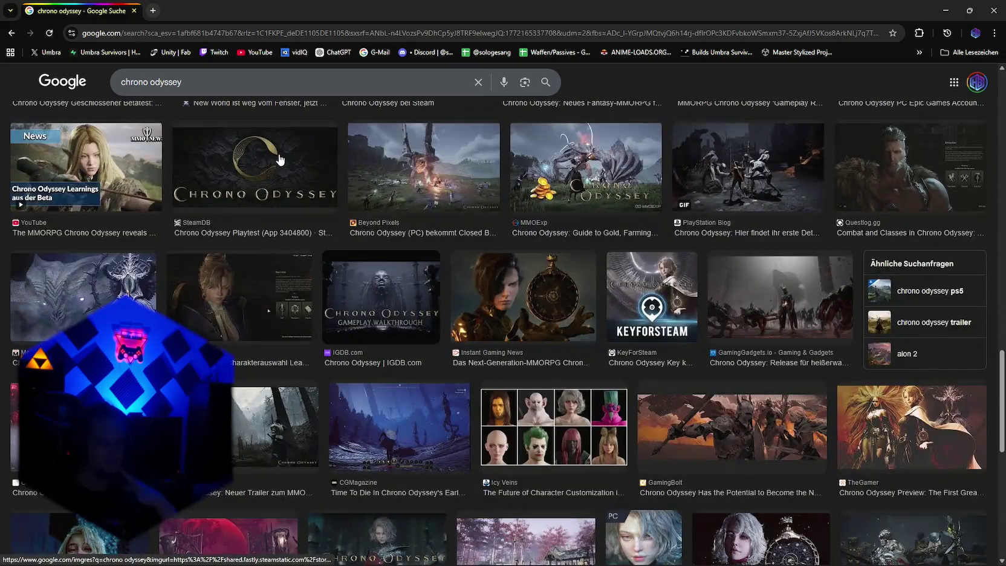
click(114, 429)
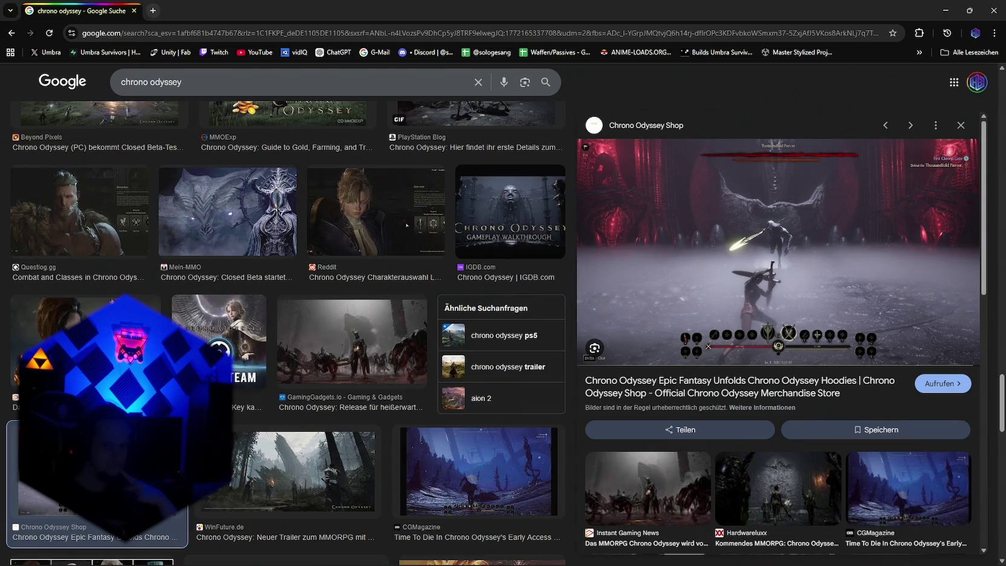
scroll(343, 360, down, 7)
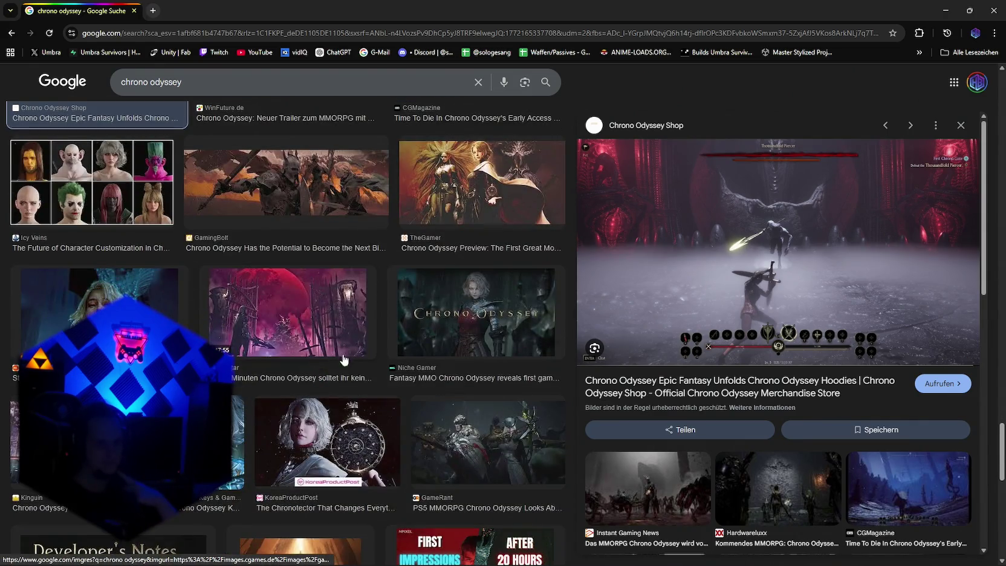
scroll(366, 345, down, 3)
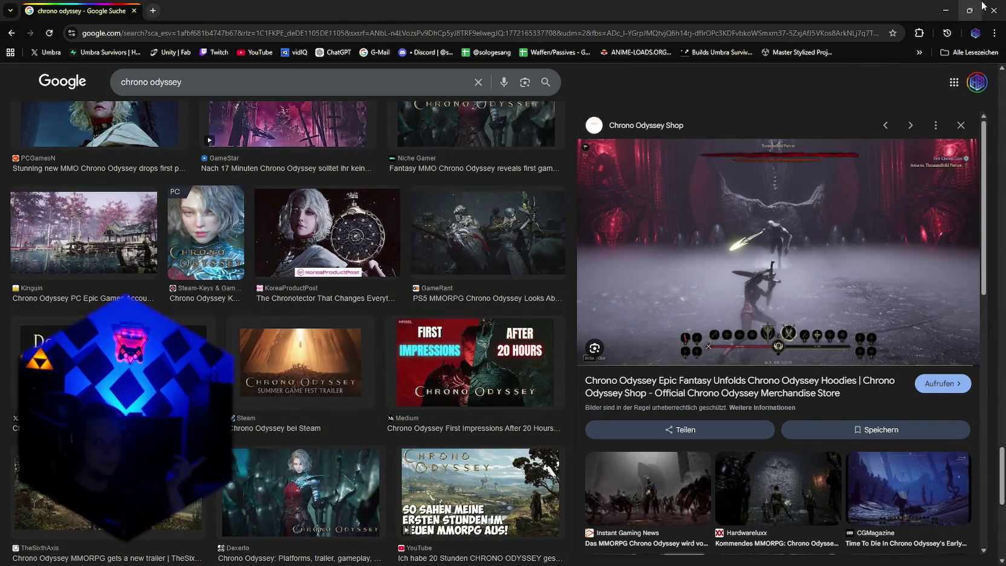
click(946, 11)
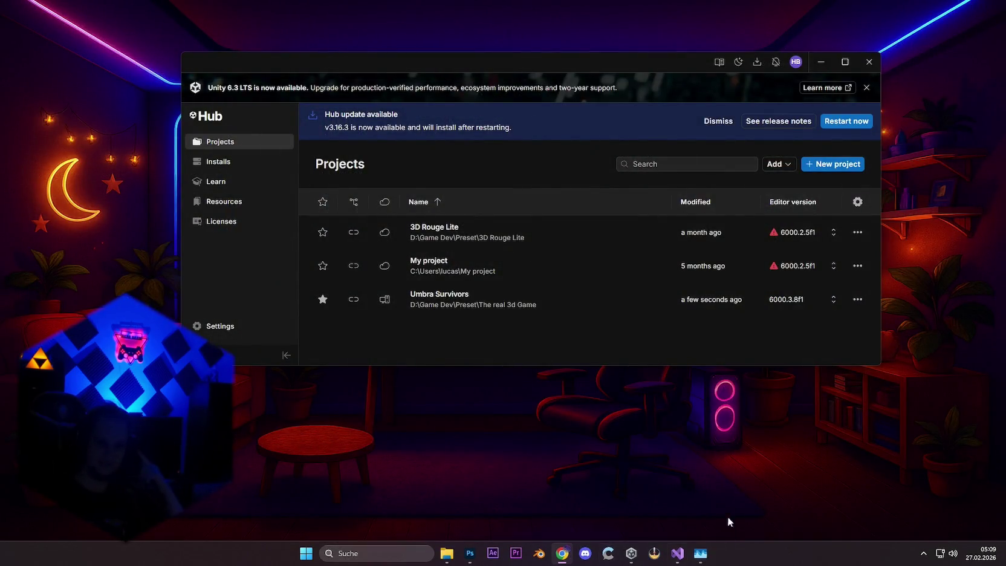
Click Umbra Survivors in Unity Hub twice to load it, then open the Start menu.
click(468, 297)
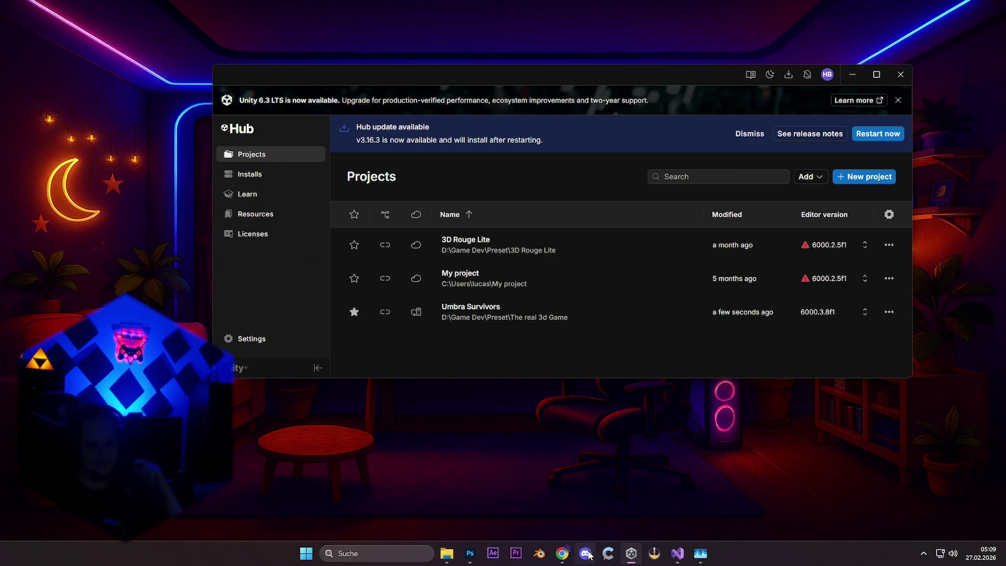
click(504, 320)
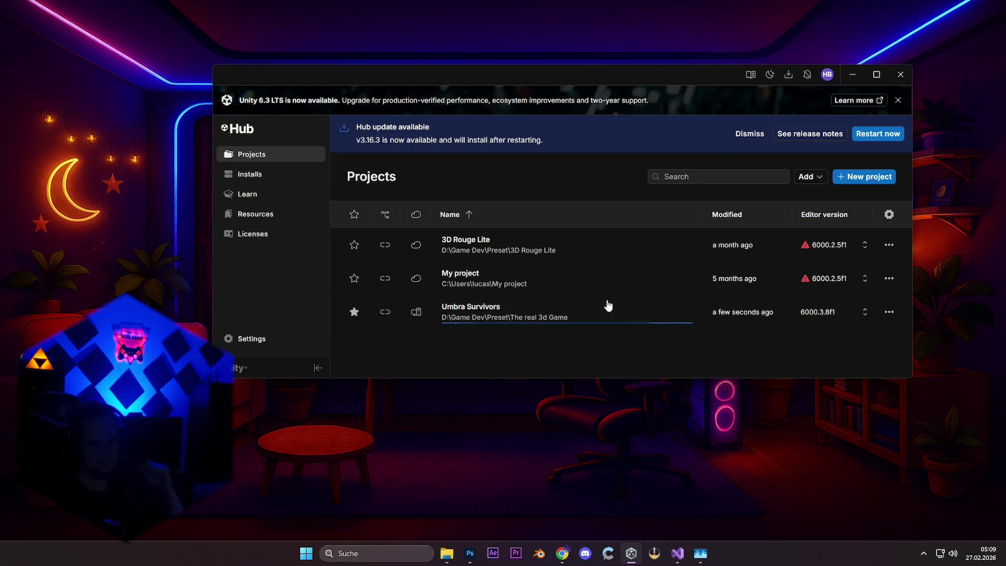
click(306, 553)
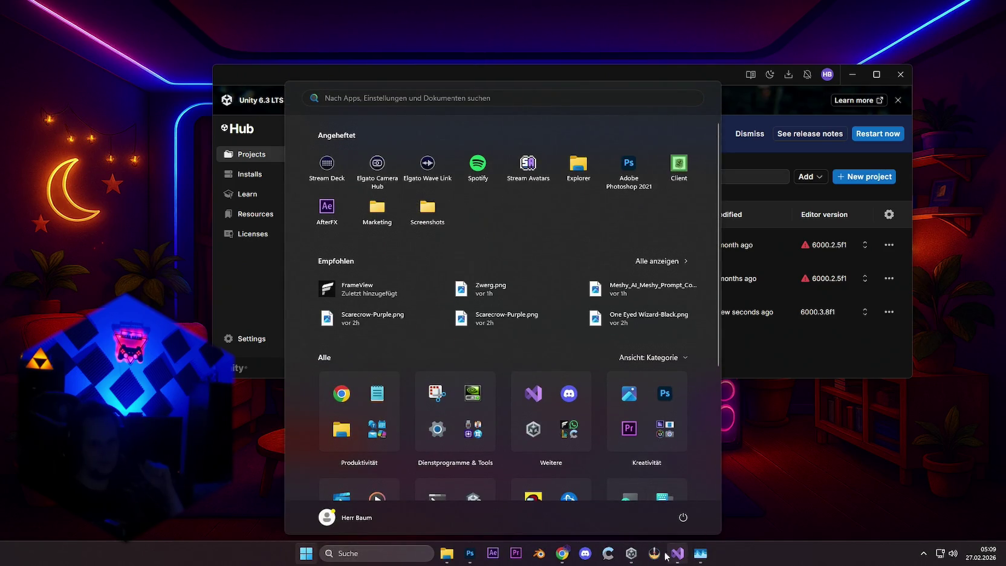
Quit Photoshop, answering Nein to save the Zwerg image and the other two textures.
click(472, 554)
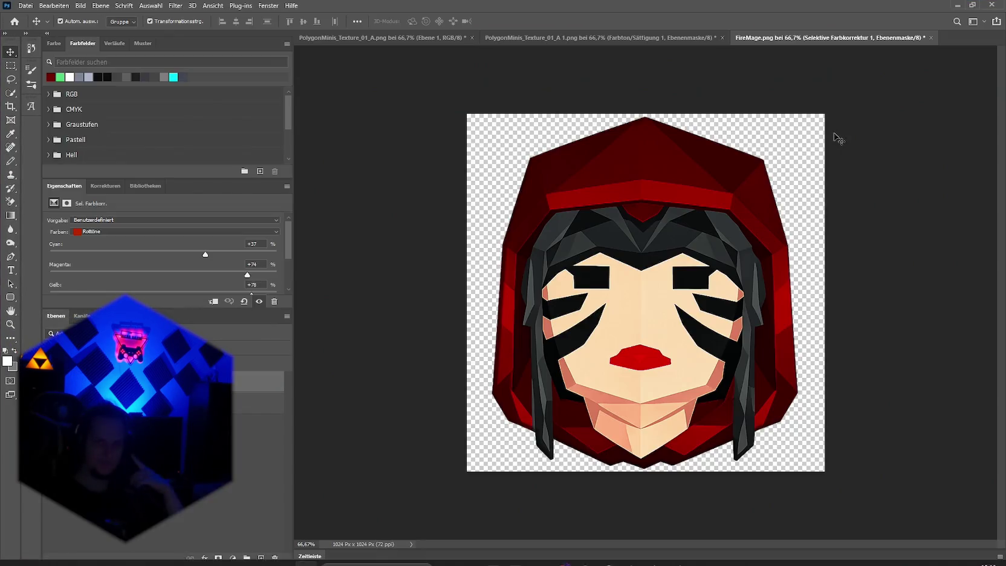
click(992, 5)
click(524, 228)
click(523, 228)
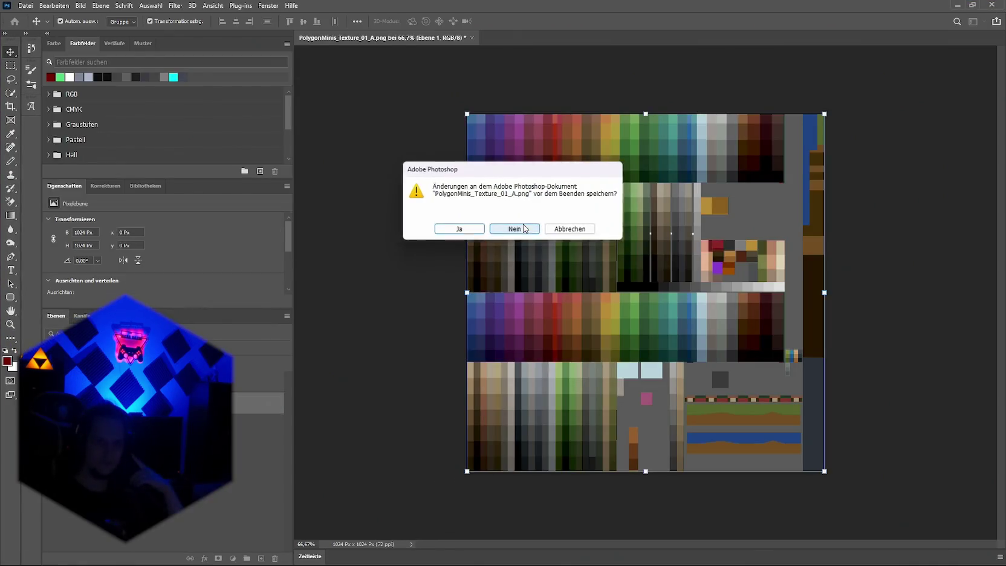
click(524, 228)
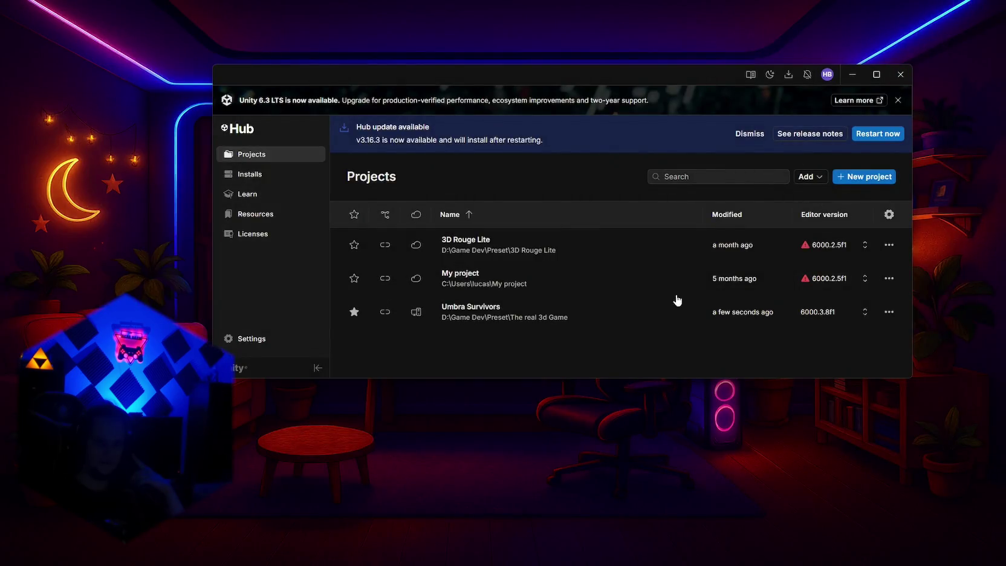
Glance at the power options without choosing, then quit Unity Hub from its tray icon.
click(306, 552)
click(684, 520)
click(923, 553)
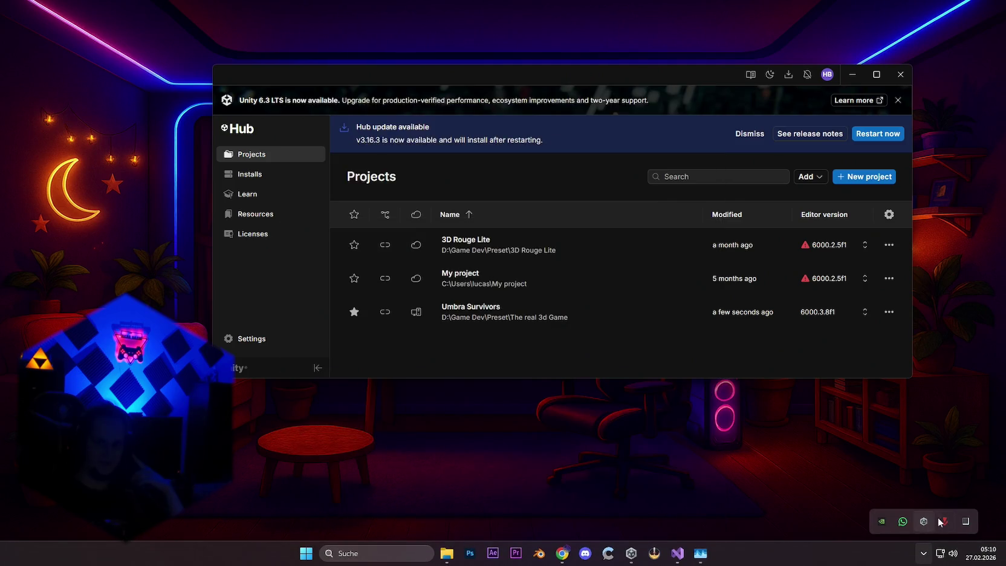
right_click(923, 521)
click(891, 514)
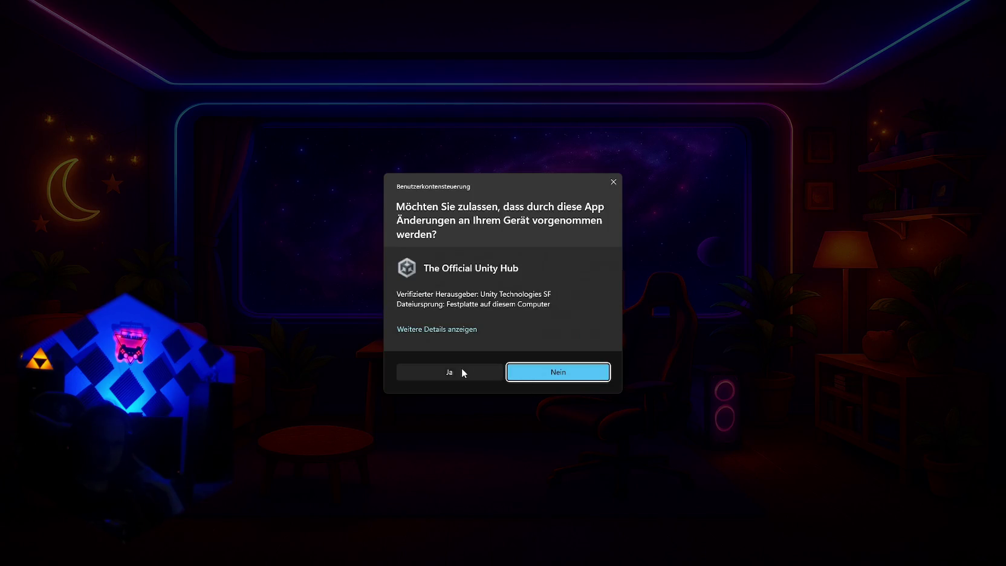
Approve the Unity Hub UAC prompt with Ja and relaunch Unity Hub from the taskbar.
click(461, 372)
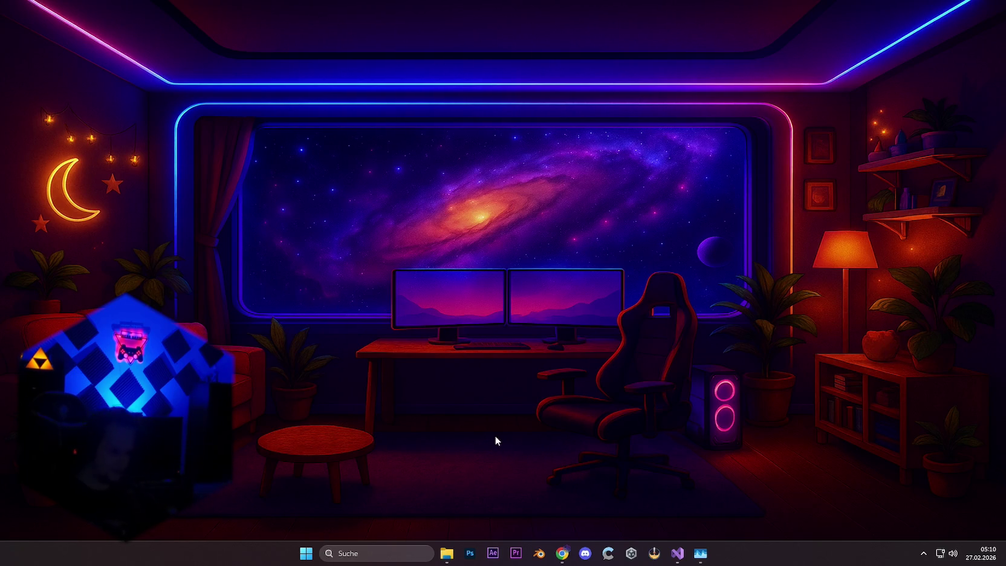
click(640, 559)
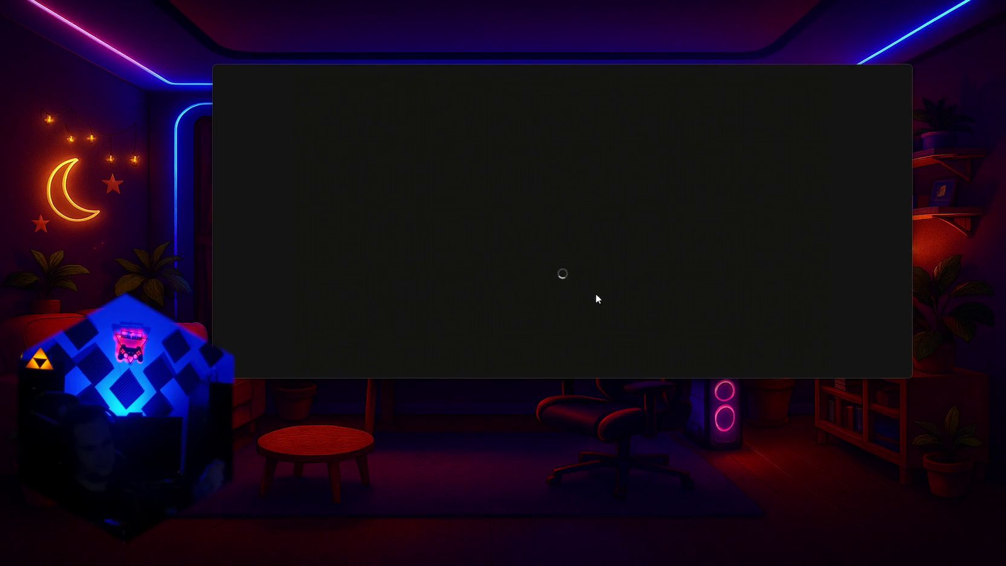
Choose Neu starten from the Start menu's power options.
click(302, 551)
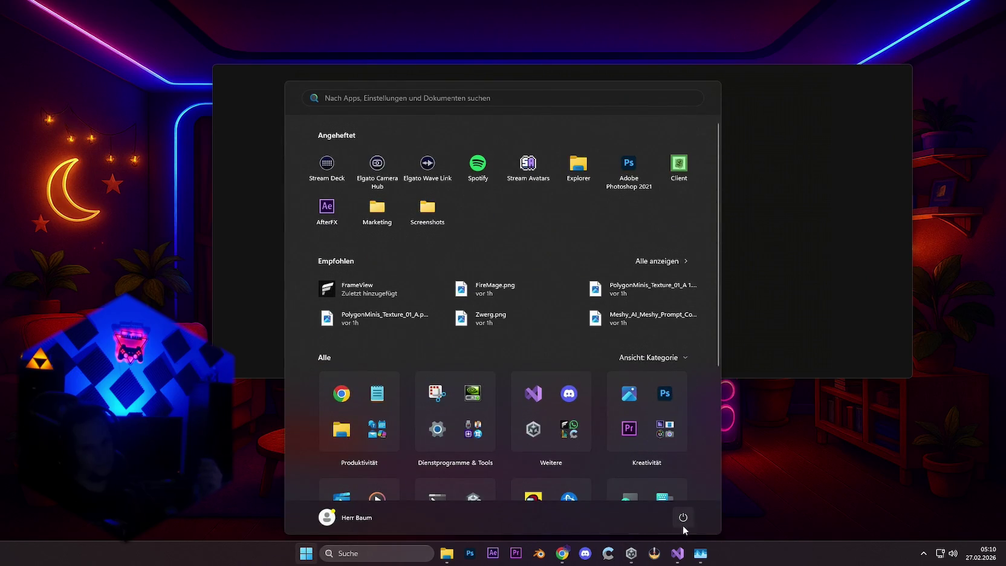
click(684, 516)
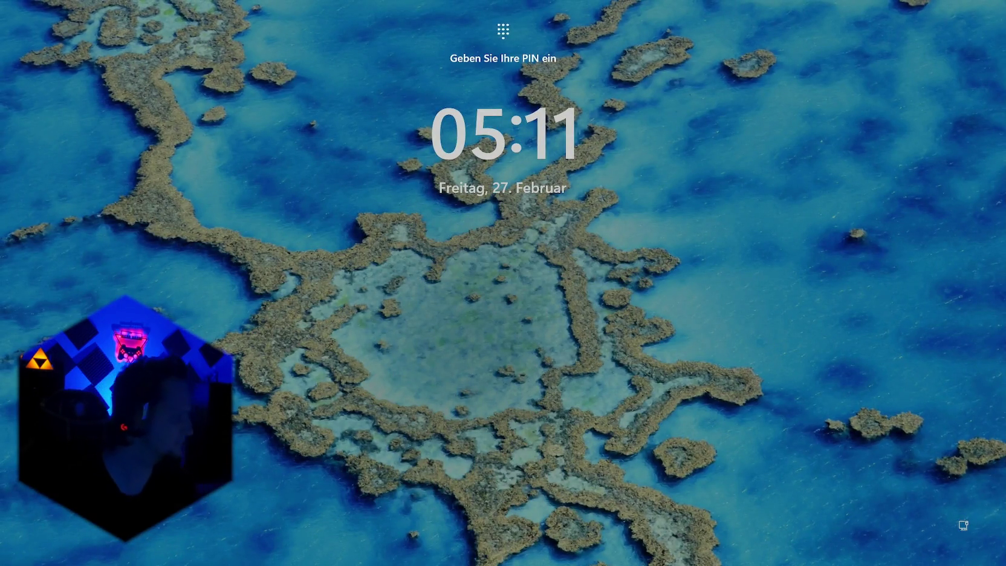
Dismiss the lock screen, sign in with the PIN, and open Unity Hub from the taskbar.
key(space)
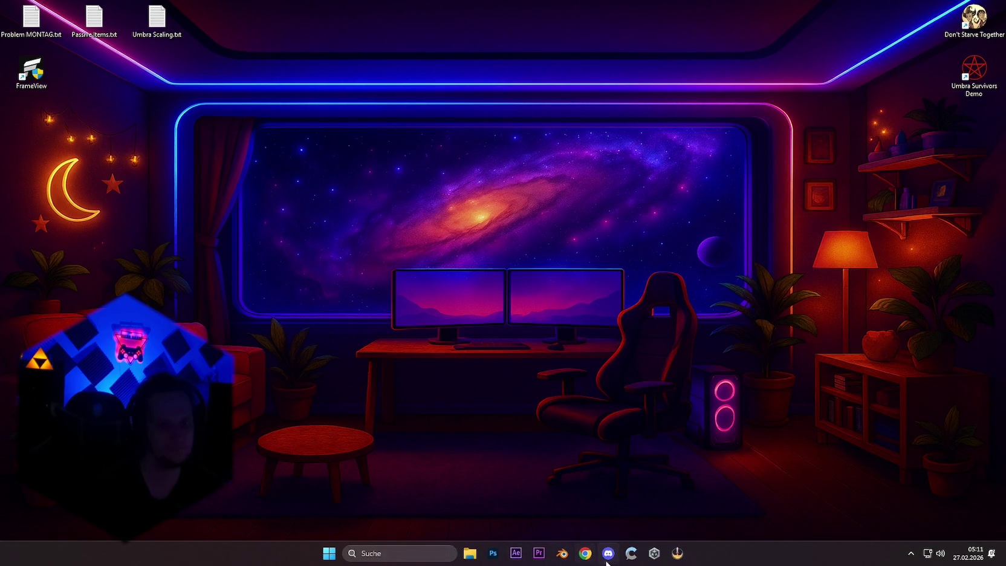
click(631, 553)
Launch Umbra Survivors from Unity Hub and wait for the Stage_Forest scene to load.
click(656, 557)
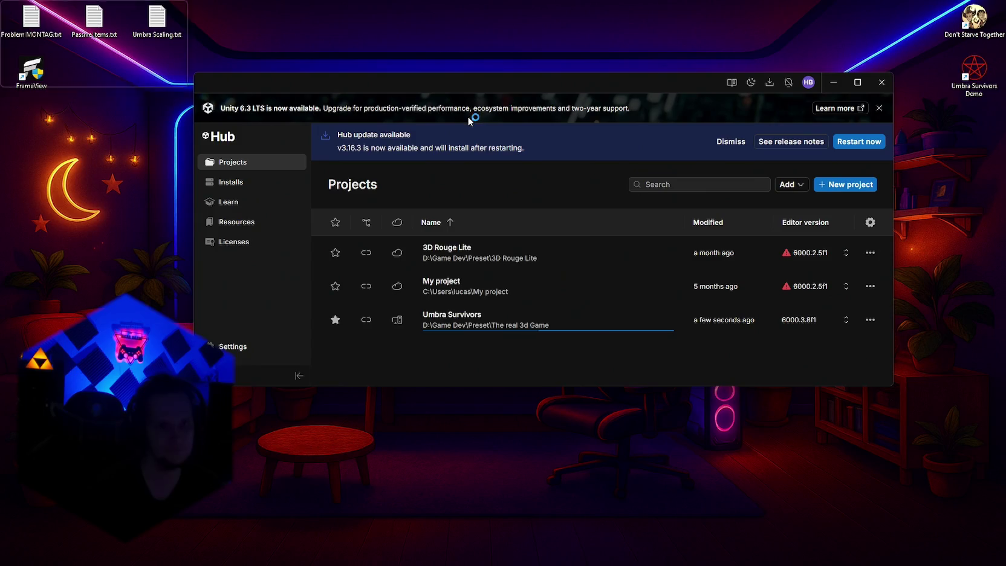
click(583, 323)
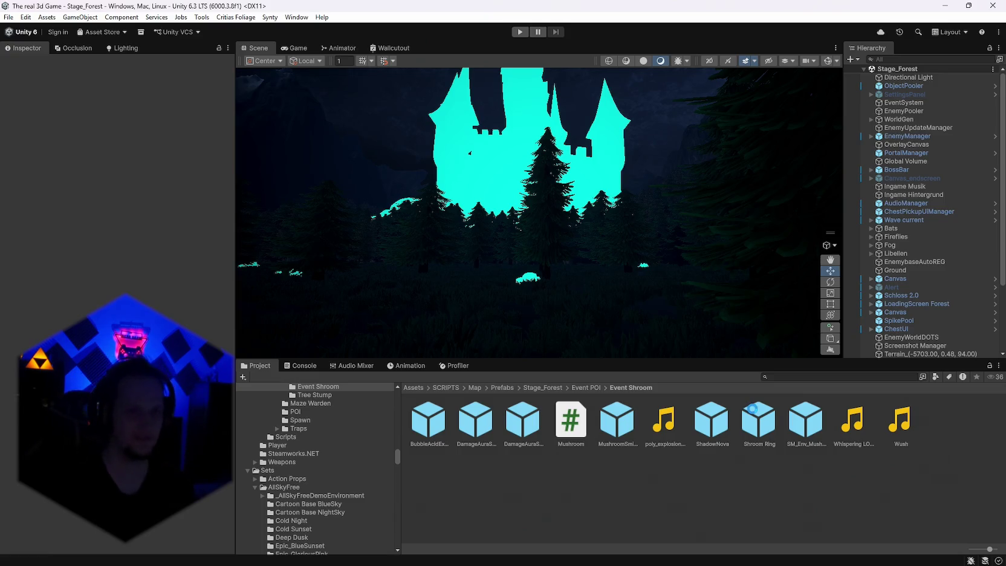
Orbit the Scene view down over the forest maze and align the Camera to it (Ctrl+Shift+F).
mouse_move(638, 174)
mouse_down()
mouse_move(597, 160)
mouse_move(370, 172)
mouse_move(308, 160)
mouse_move(278, 184)
mouse_move(308, 224)
mouse_move(343, 225)
mouse_move(110, 243)
mouse_up()
scroll(914, 321, down, 5)
mouse_move(756, 260)
mouse_down()
mouse_move(696, 231)
mouse_move(743, 232)
mouse_move(353, 254)
mouse_move(352, 279)
mouse_move(326, 295)
mouse_move(341, 316)
mouse_move(333, 309)
mouse_up()
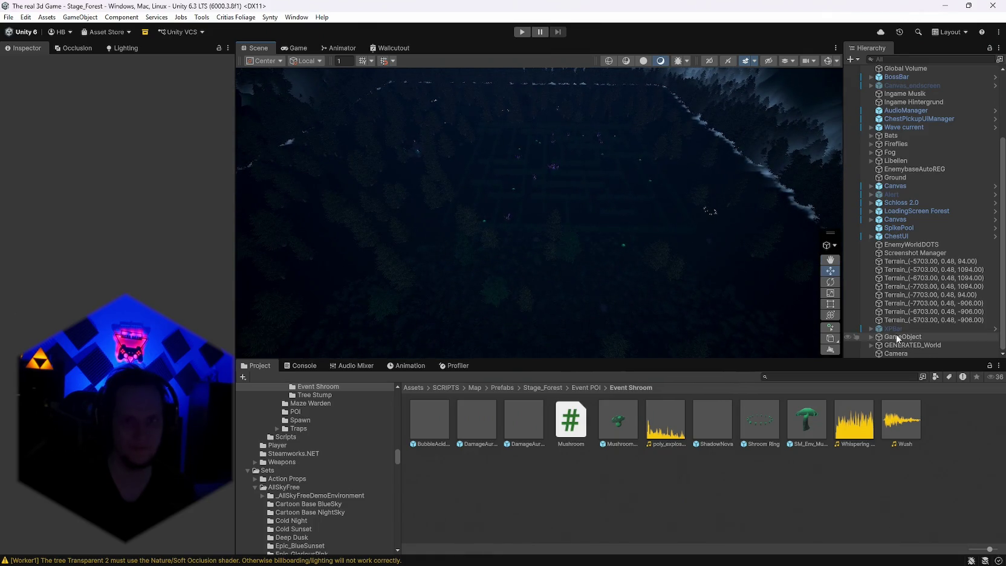
click(904, 352)
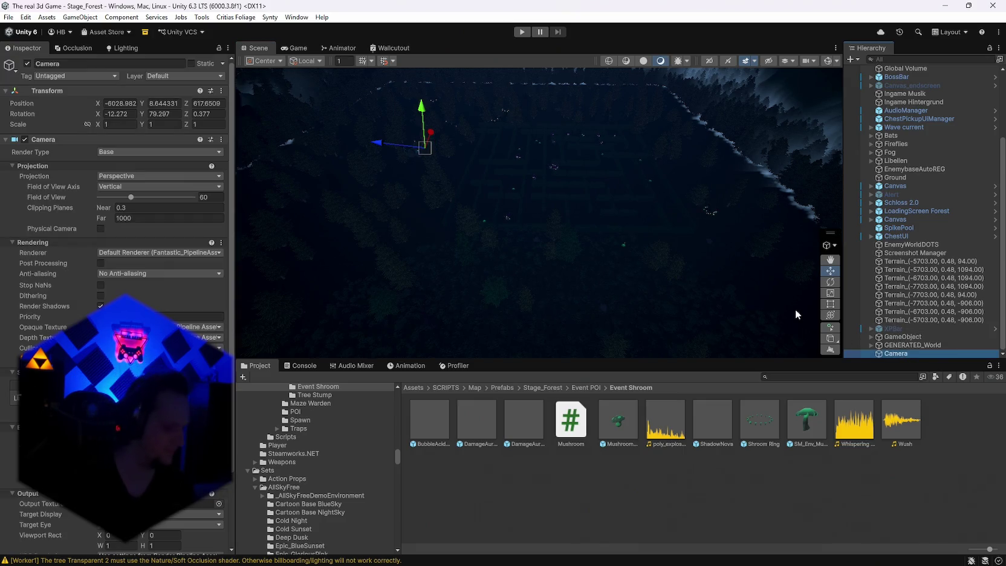
key(ctrl+shift+f)
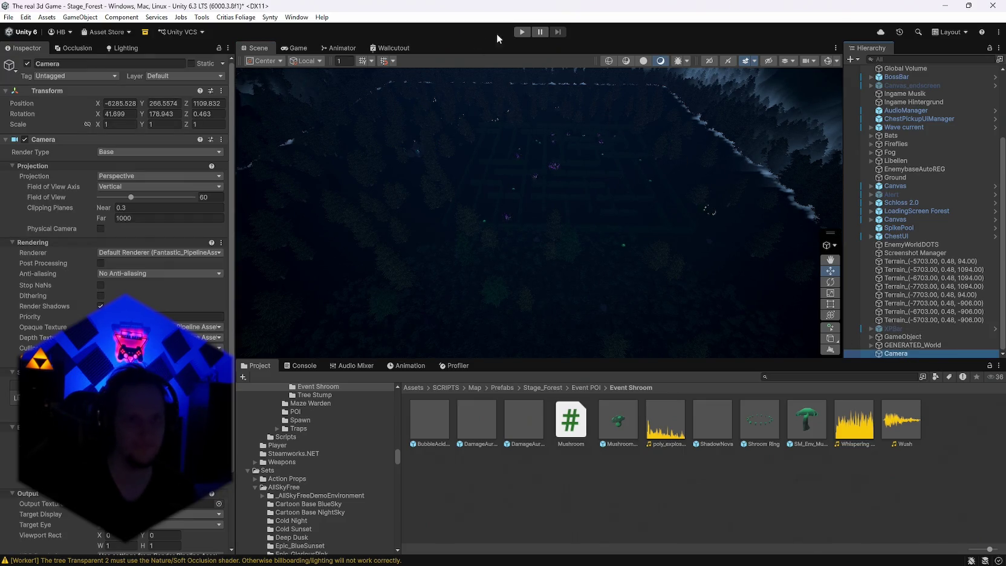
Start Play mode so Wave 1 runs over the forest maze from the overhead camera.
click(522, 32)
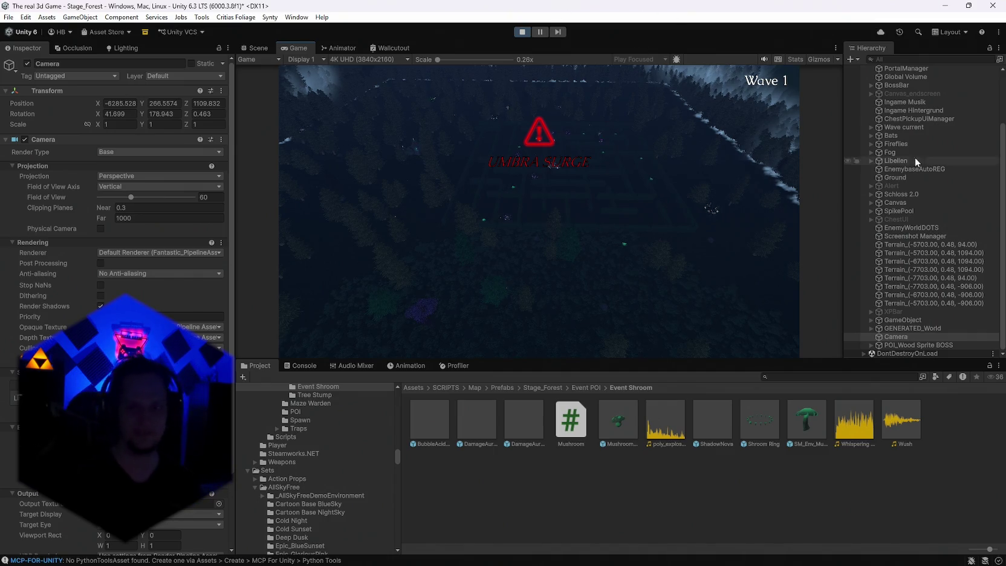
scroll(895, 202, up, 3)
Find Alert 1 in the Hierarchy and deactivate its parent Canvas to hide the UMBRA SURGE warning.
click(908, 58)
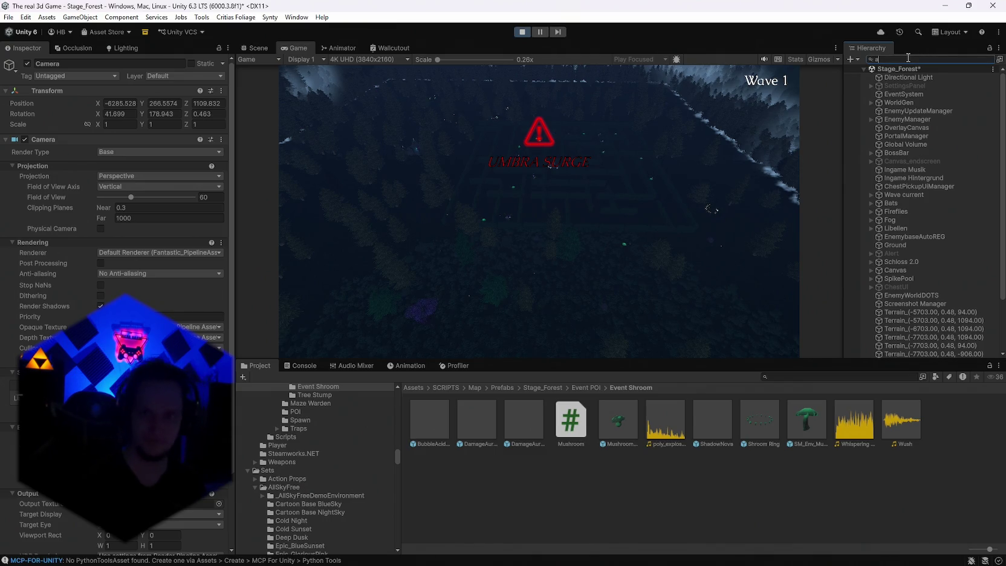
text(ler)
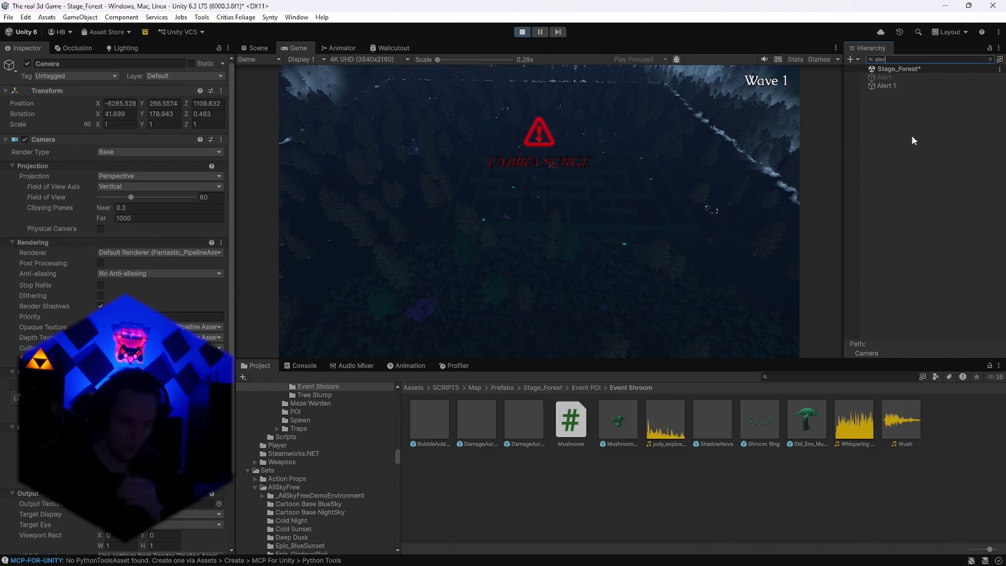
click(890, 86)
click(891, 60)
key(BackSpace)
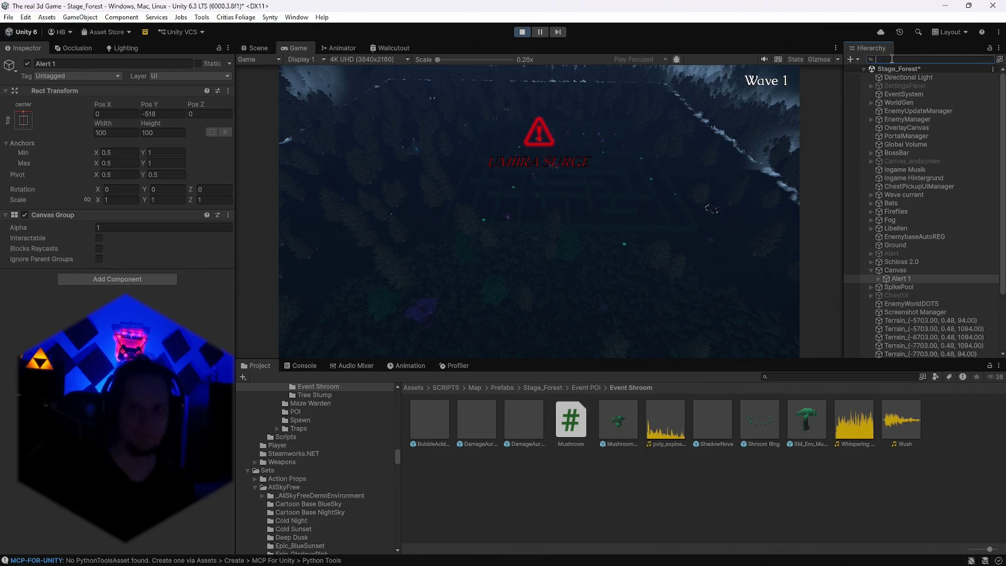
click(893, 270)
click(28, 64)
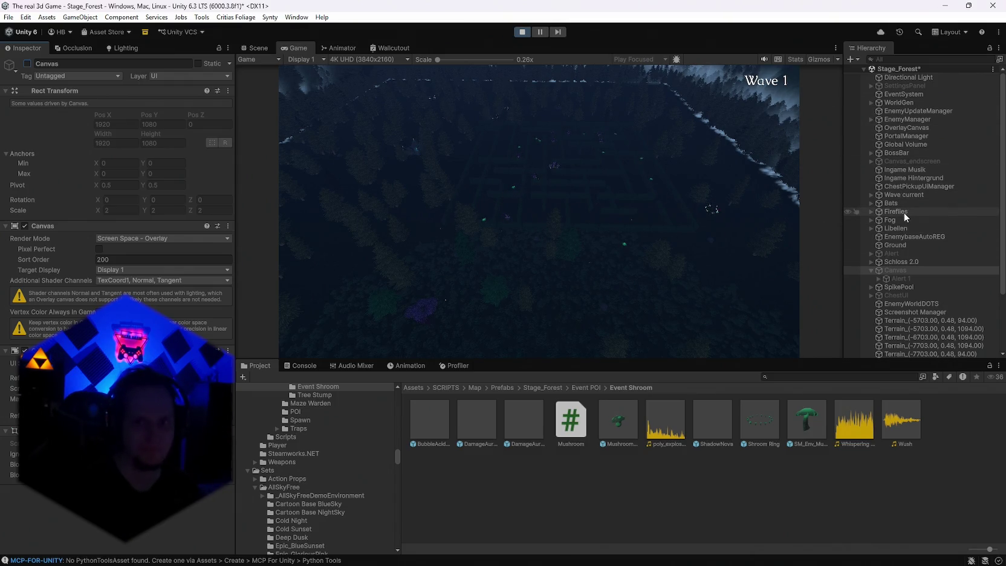
Set the Game view resolution to Full HD (1920x1080).
click(363, 55)
click(360, 123)
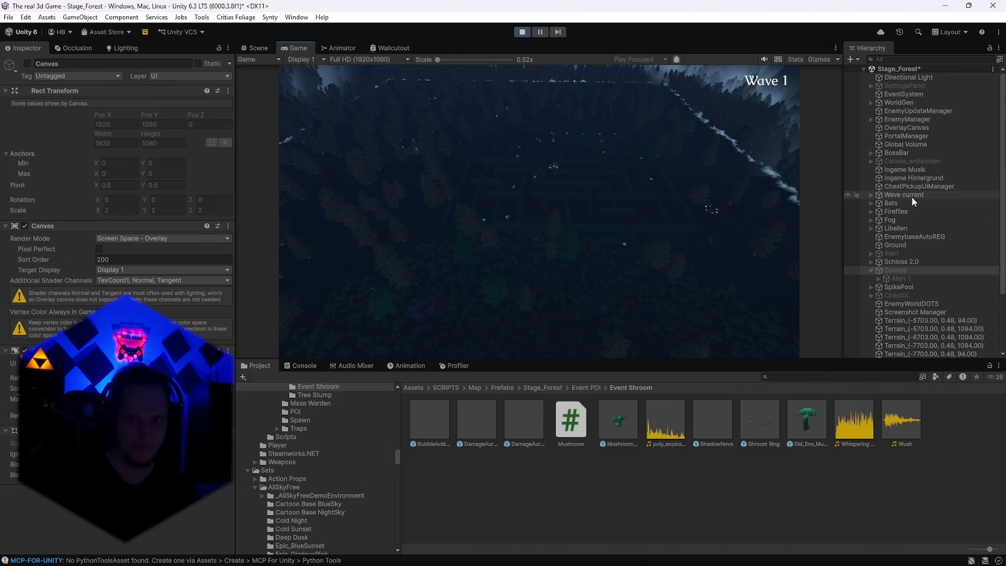
click(886, 60)
Select the Ground terrain and raise its Terrain Settings Detail Distance from 364 to 984.
text(gr)
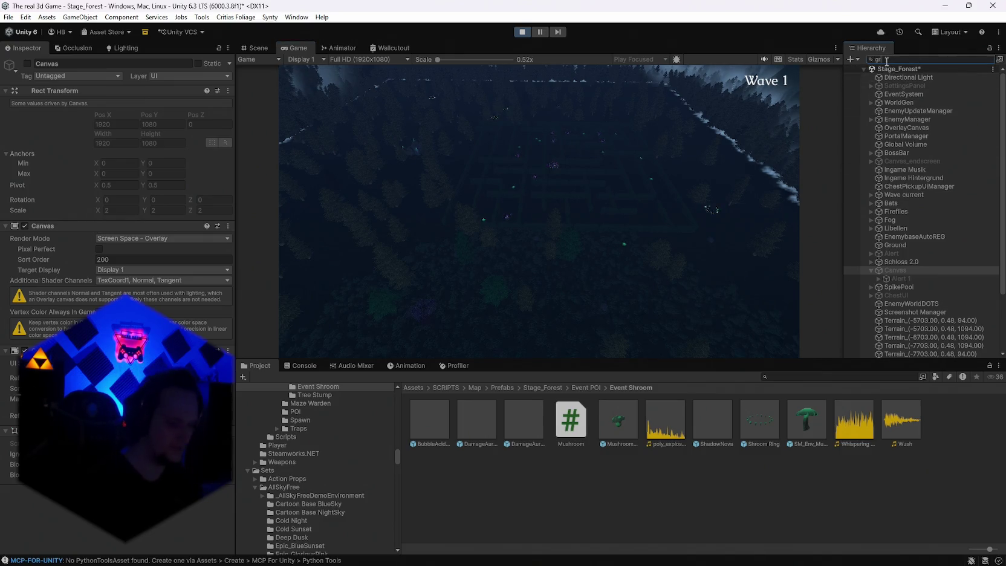
text(ound)
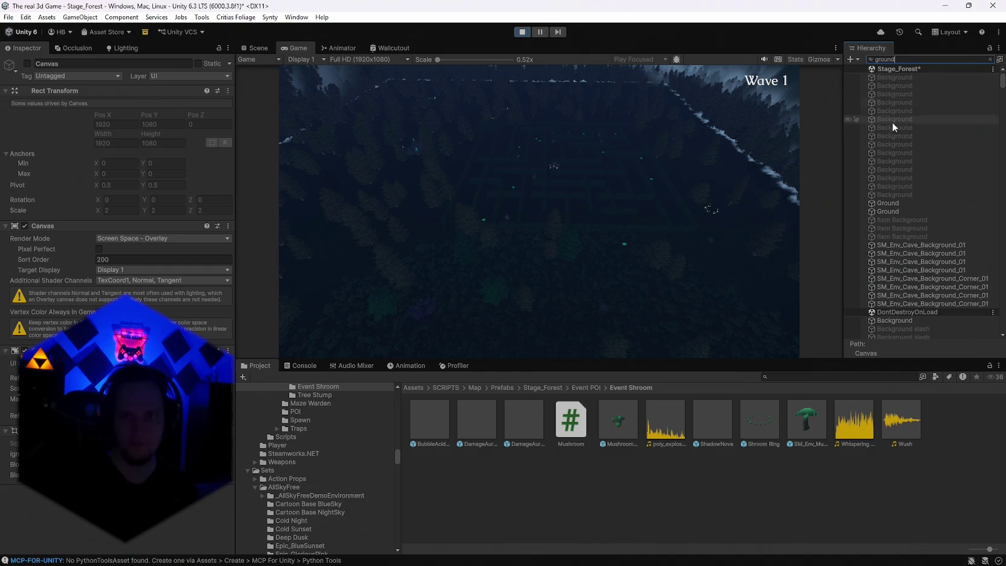
click(887, 211)
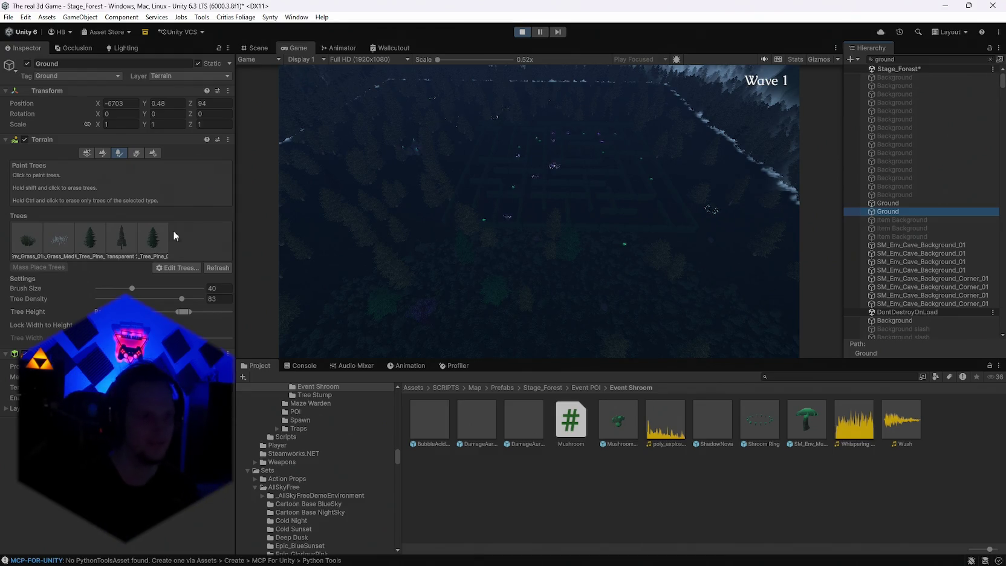
click(153, 153)
scroll(171, 175, down, 5)
scroll(138, 252, down, 5)
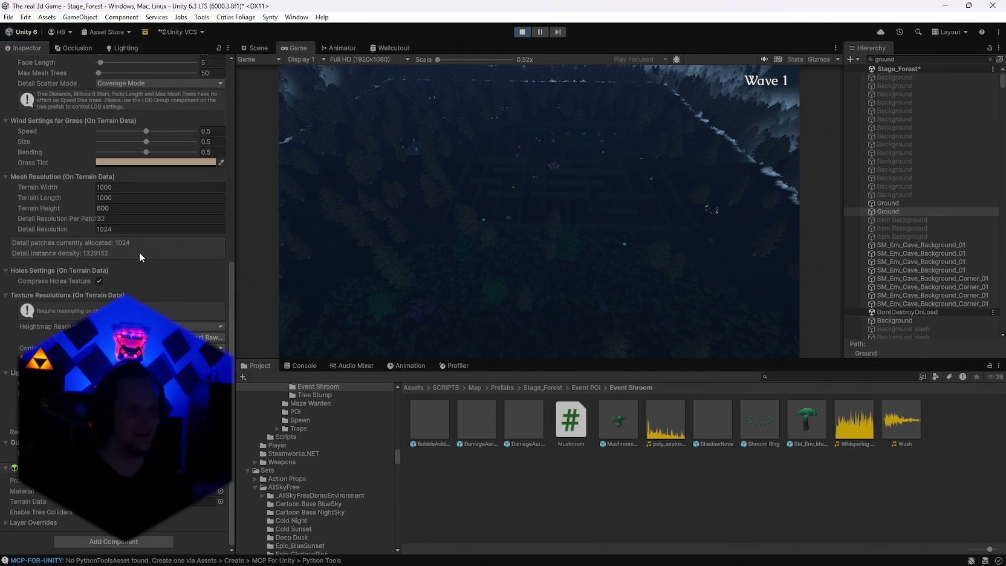
scroll(141, 274, up, 6)
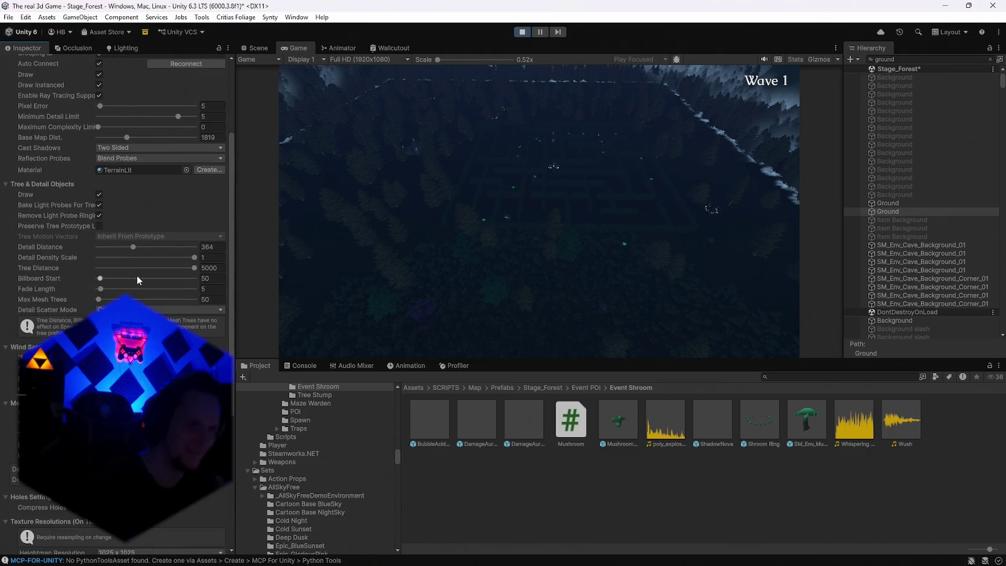
scroll(139, 275, up, 3)
click(212, 331)
text(652)
mouse_move(162, 331)
mouse_down()
mouse_move(107, 331)
mouse_move(193, 331)
mouse_up()
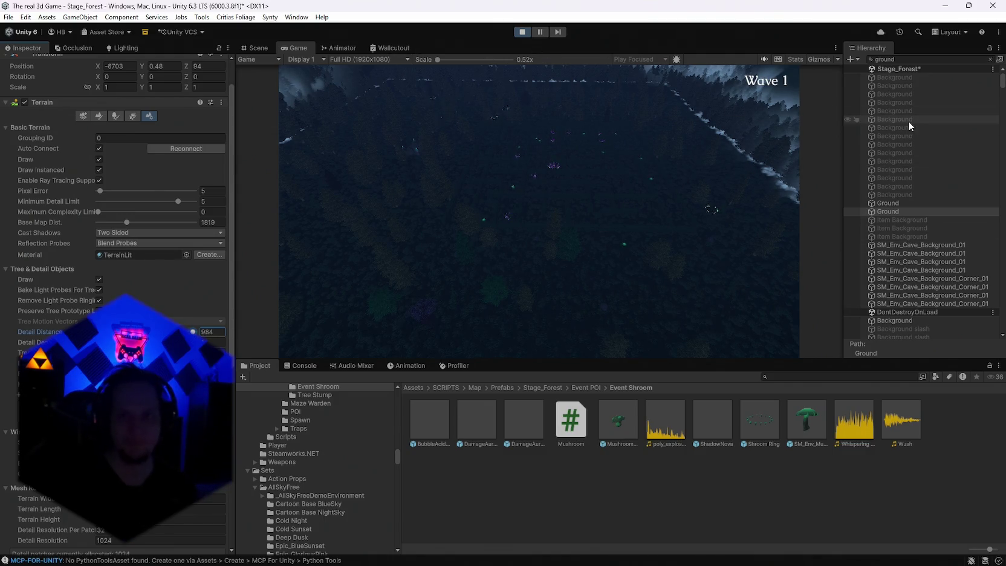
click(904, 60)
Find the Wave current object and deactivate it to remove the Wave 1 label.
text(v)
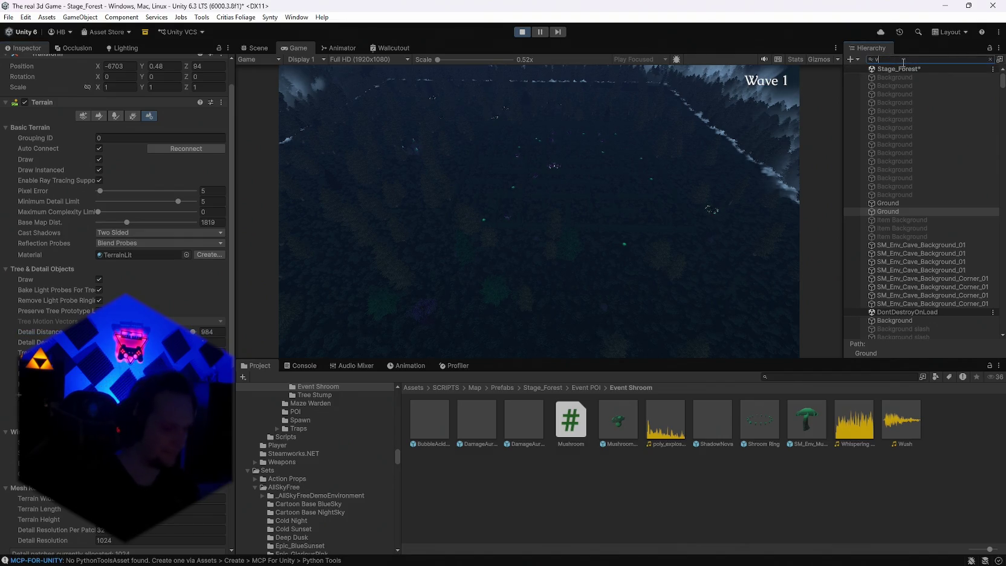
text(urr)
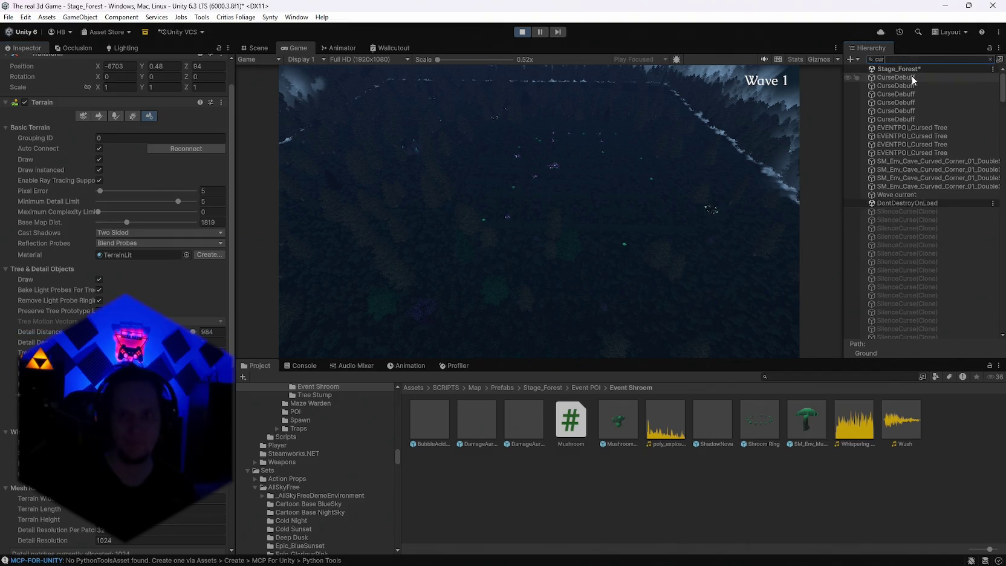
click(899, 80)
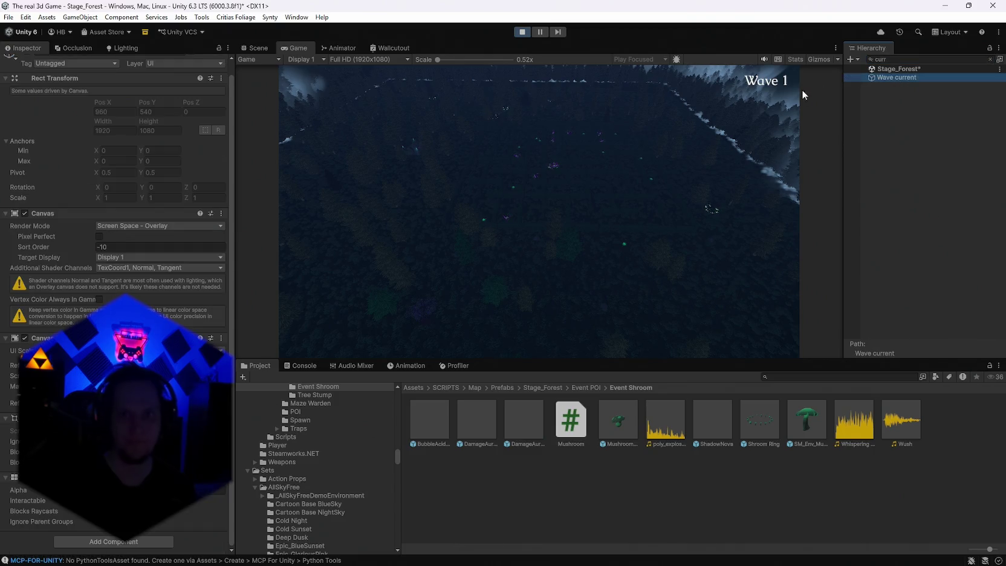
scroll(28, 73, up, 1)
click(27, 63)
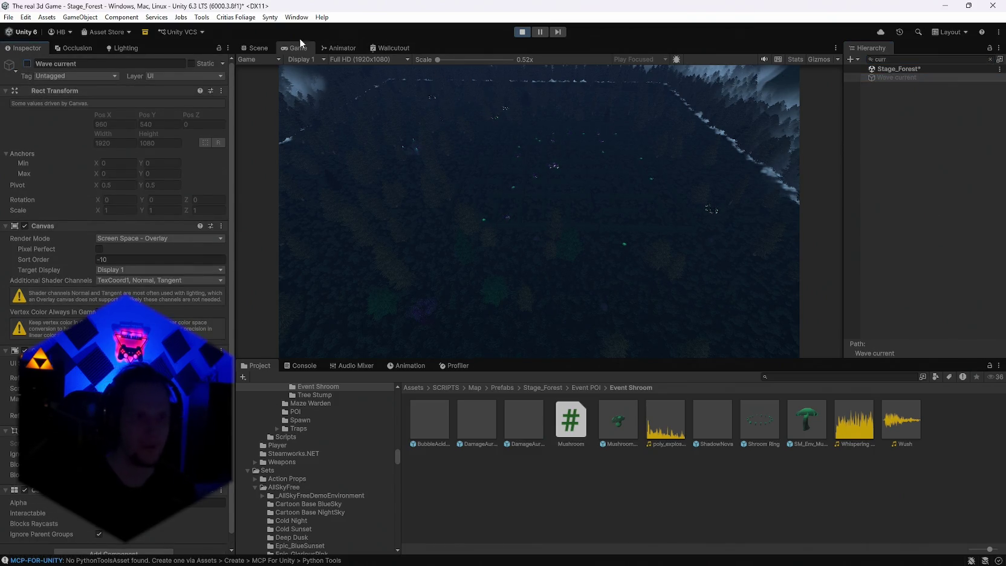
Set the Game view resolution to 4K UHD (3840x2160) and preview it maximized.
click(372, 59)
click(369, 153)
double_click(304, 53)
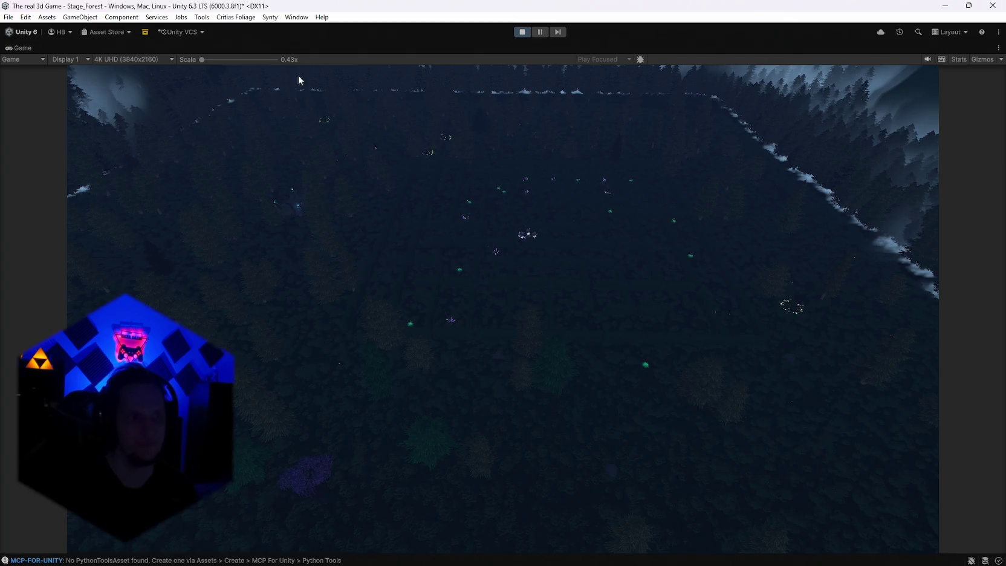
double_click(26, 47)
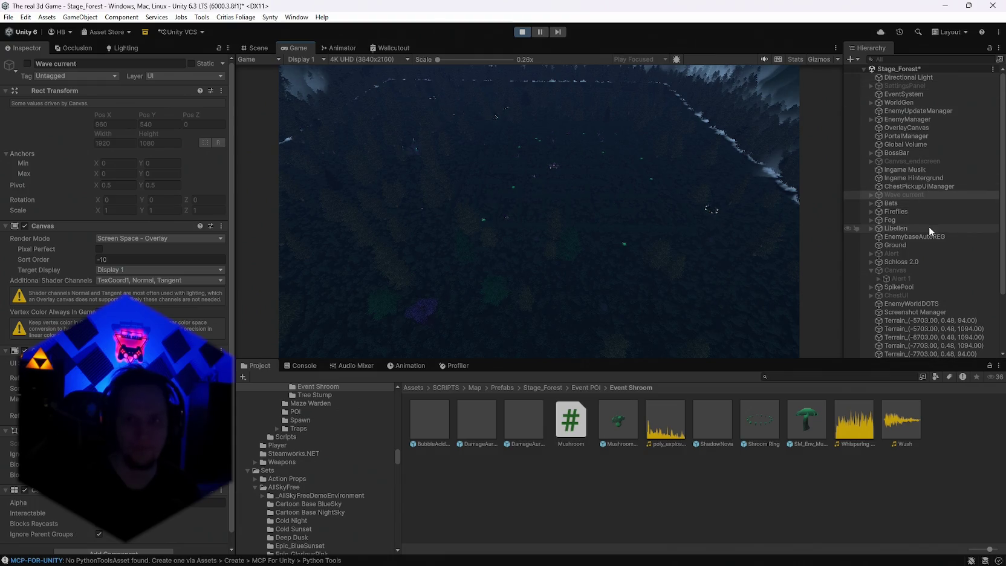
Select the Ground terrain via a 'grou' search, then maximize and restore the Scene view.
click(889, 60)
text(grou)
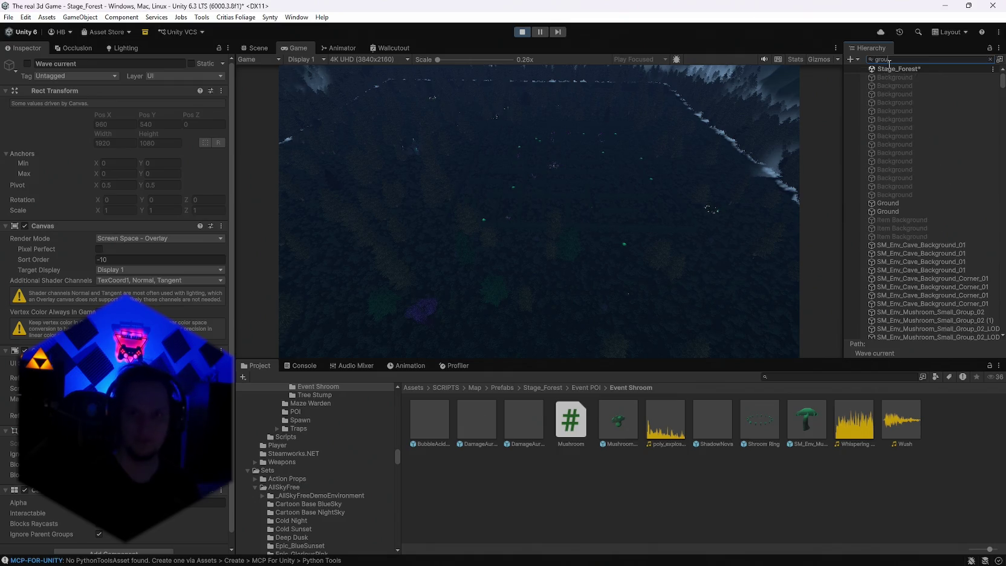
click(893, 211)
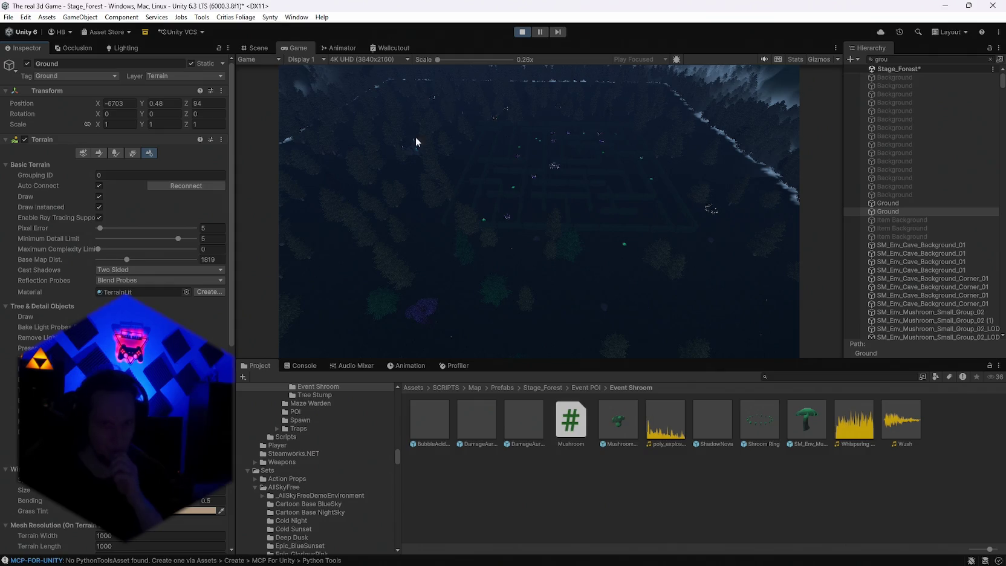
double_click(265, 48)
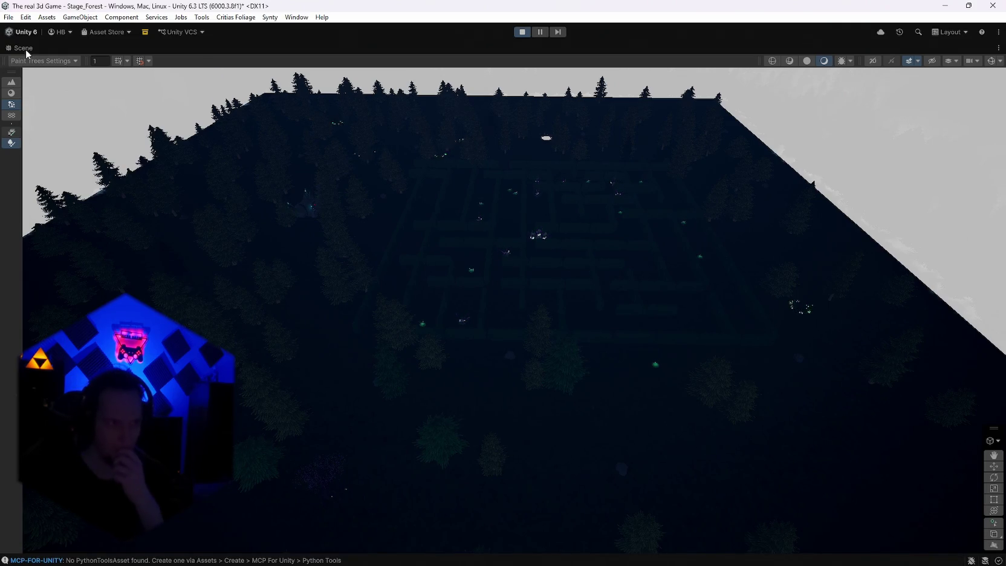
double_click(22, 49)
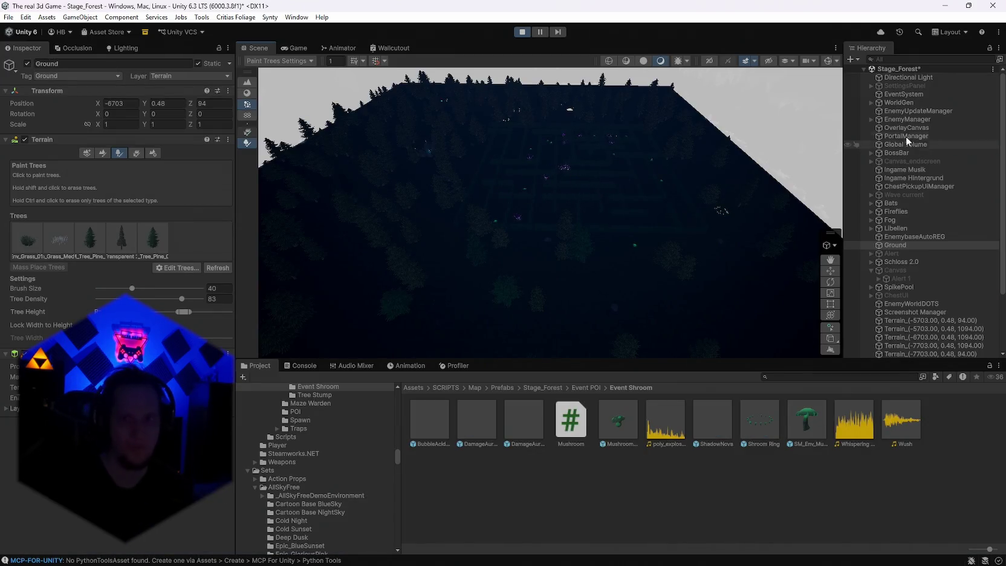
Select the Directional Light, orbit the Scene view, then return to the Game view.
click(896, 77)
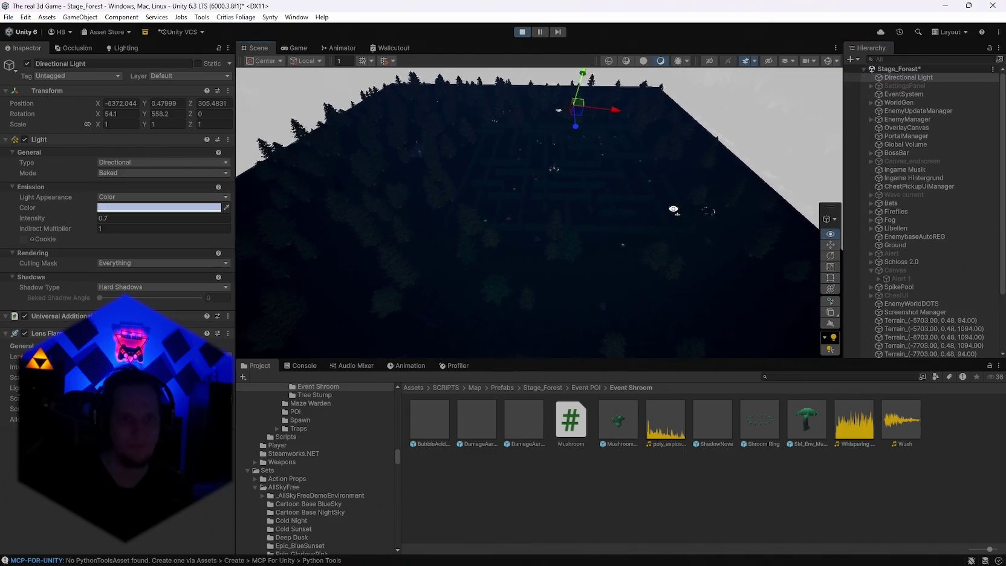
mouse_move(568, 209)
mouse_down()
mouse_move(552, 258)
mouse_move(569, 207)
mouse_move(550, 218)
mouse_move(538, 208)
mouse_up()
click(295, 47)
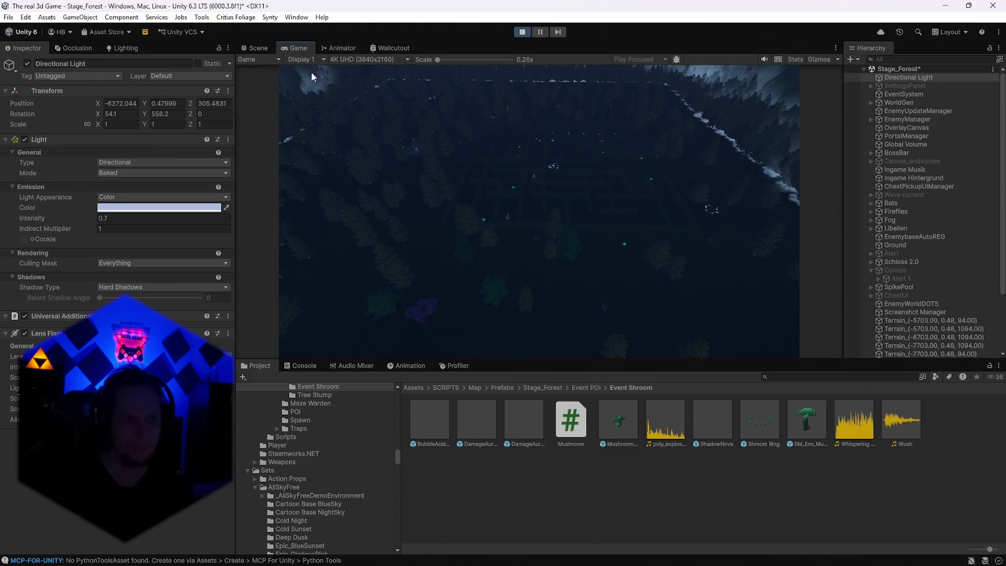
scroll(897, 205, down, 3)
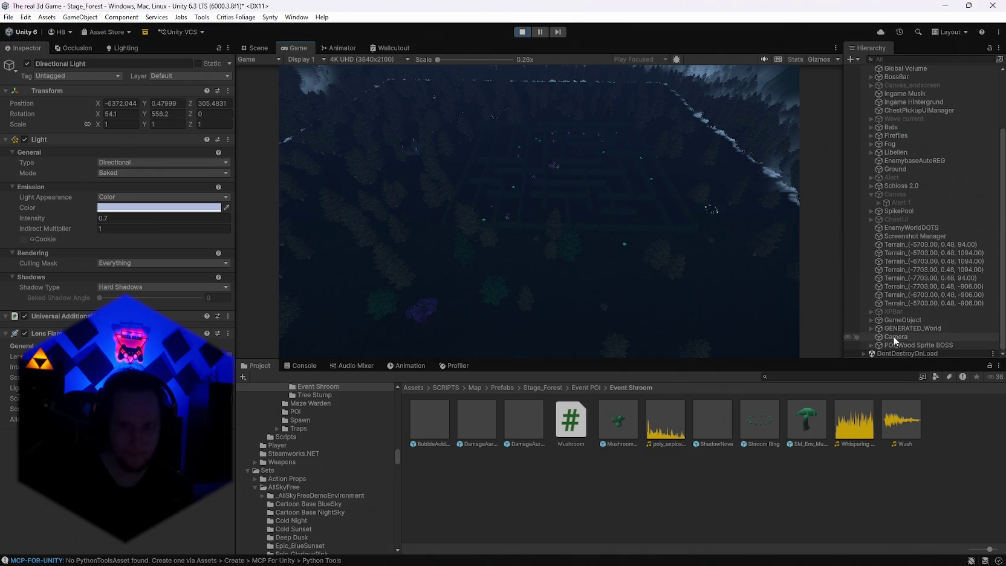
Turn on post processing for the Camera and return to the Game view.
click(893, 338)
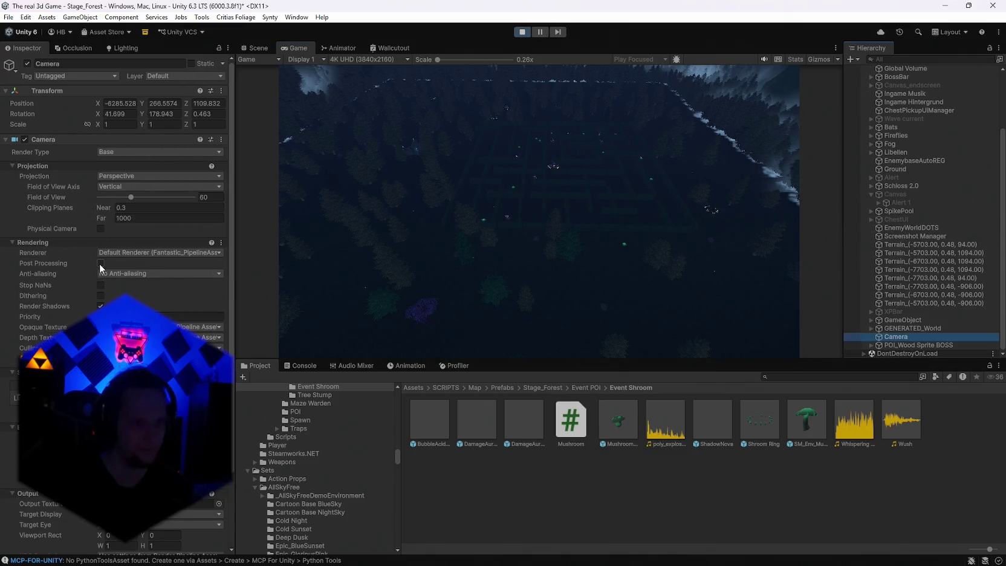
click(100, 263)
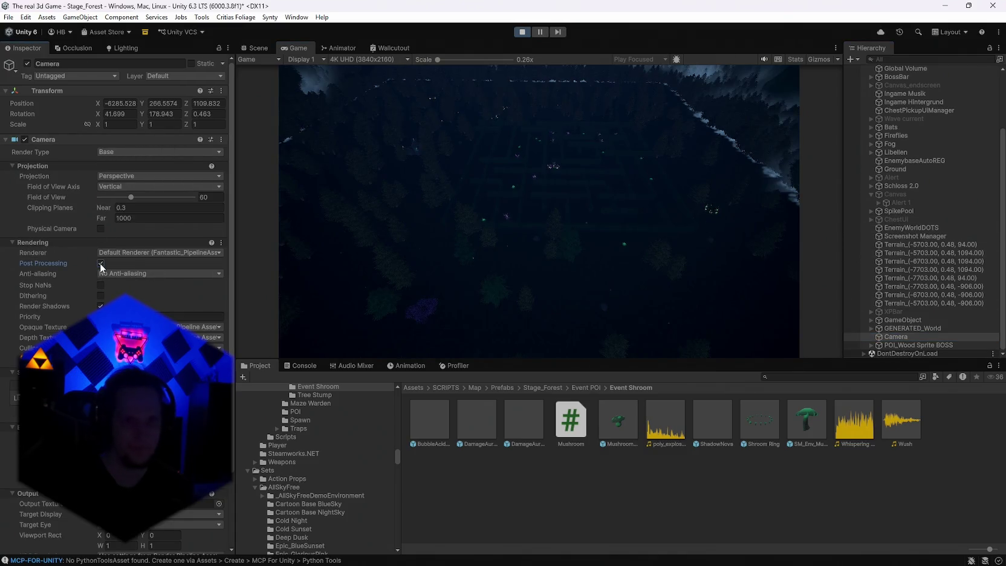
click(255, 52)
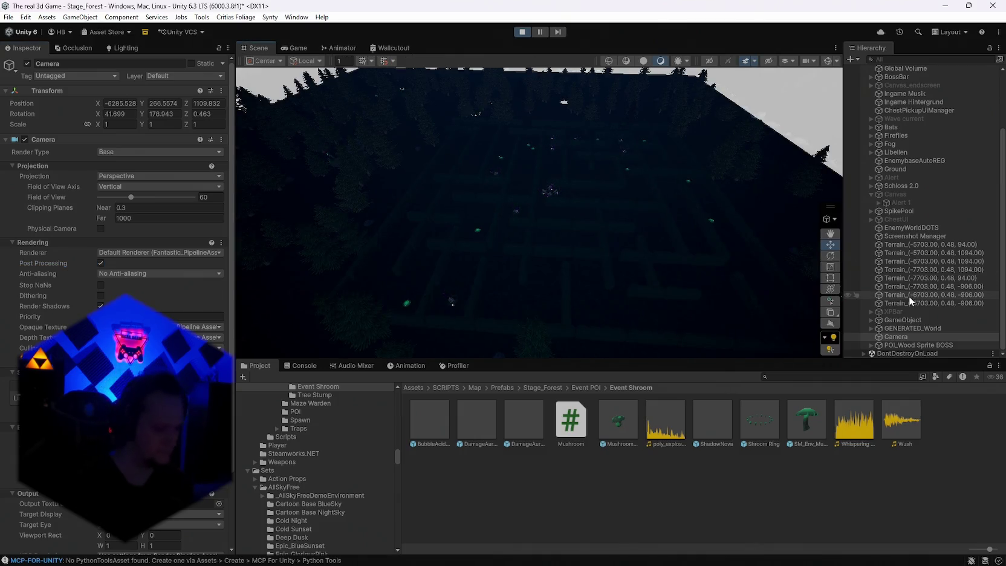
key(super+shift+s)
key(Escape)
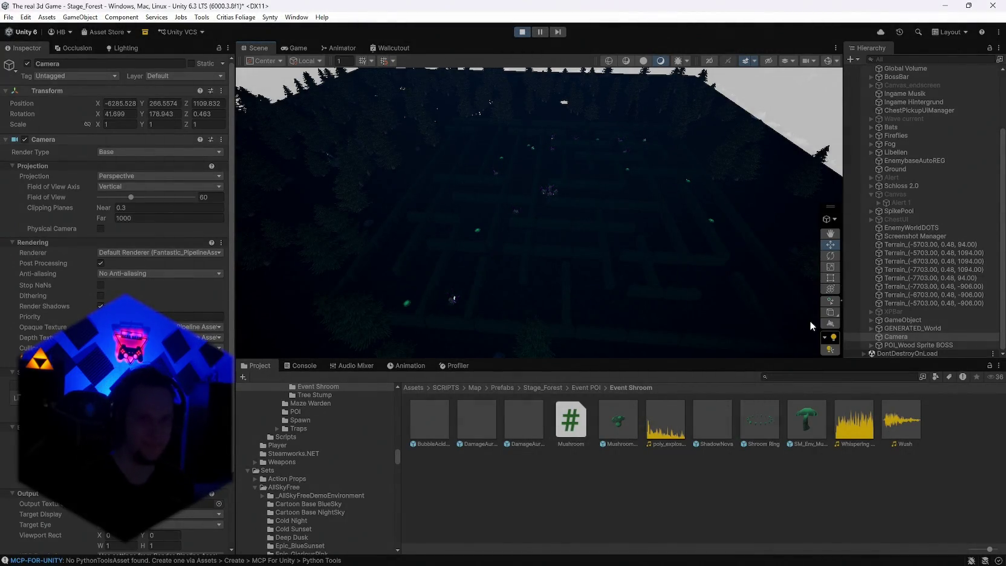
click(891, 330)
click(888, 338)
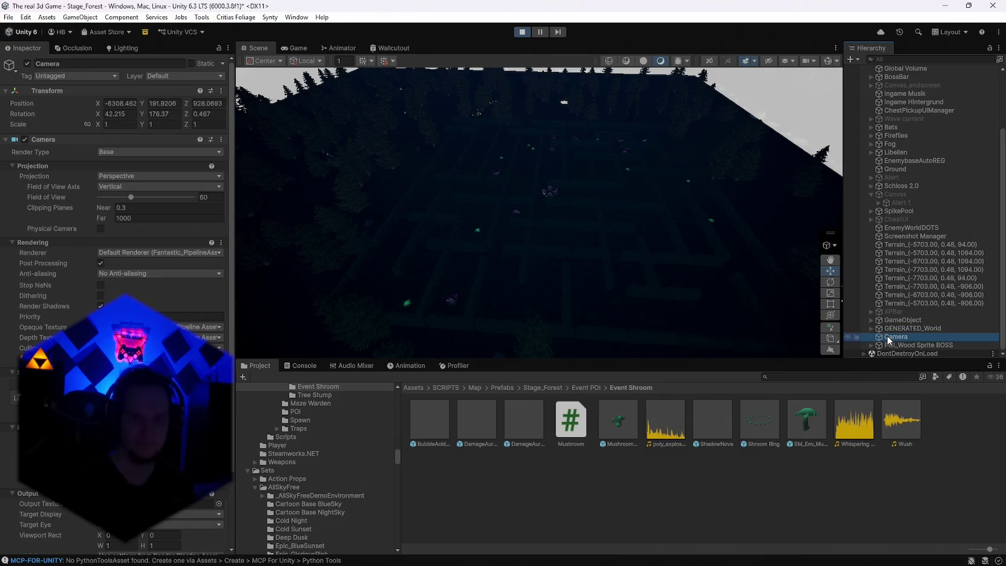
click(298, 47)
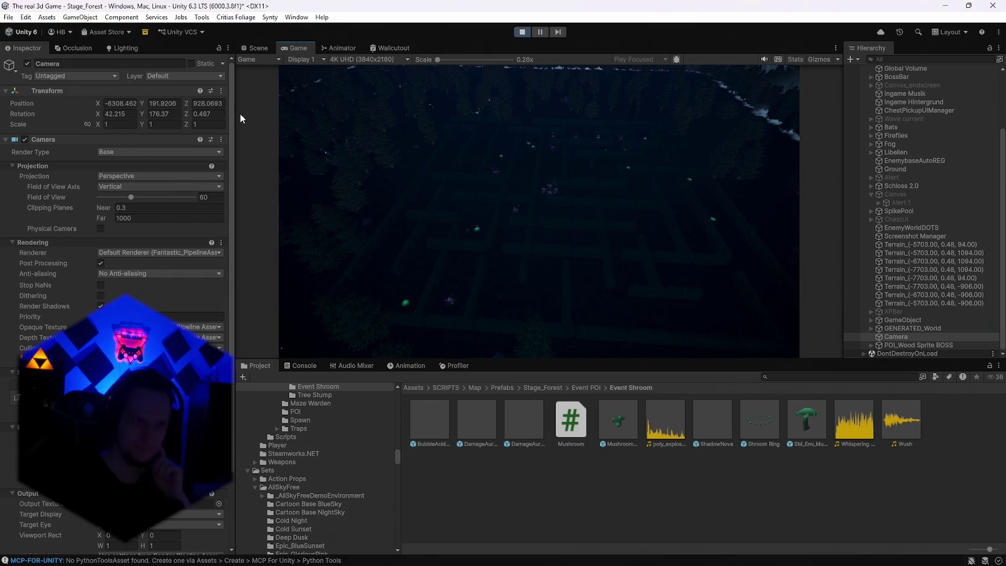
Set Camera Scale Z to 1, save an F12 screenshot, stop Play mode, and launch Photoshop.
click(195, 123)
key(Return)
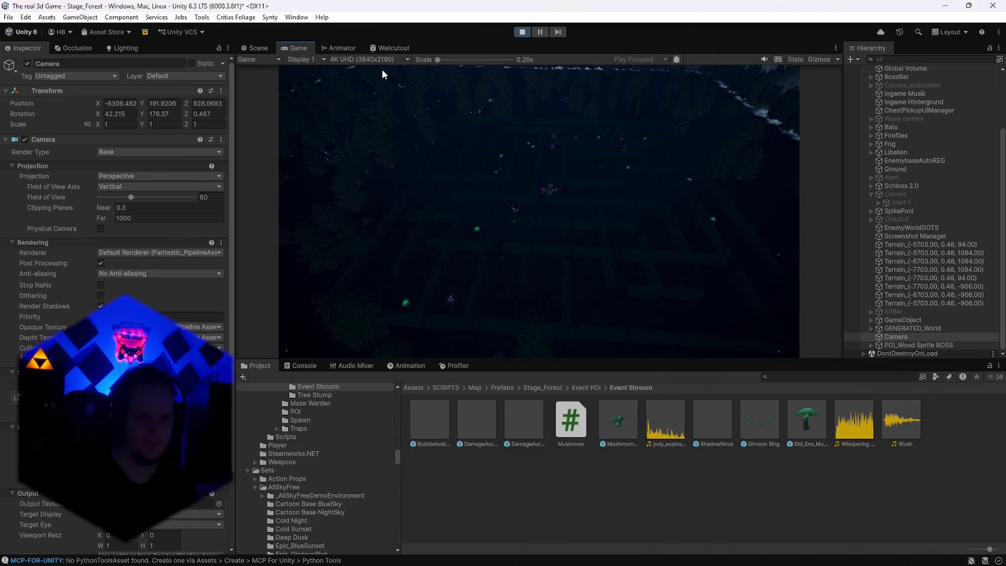
key(F12)
click(523, 31)
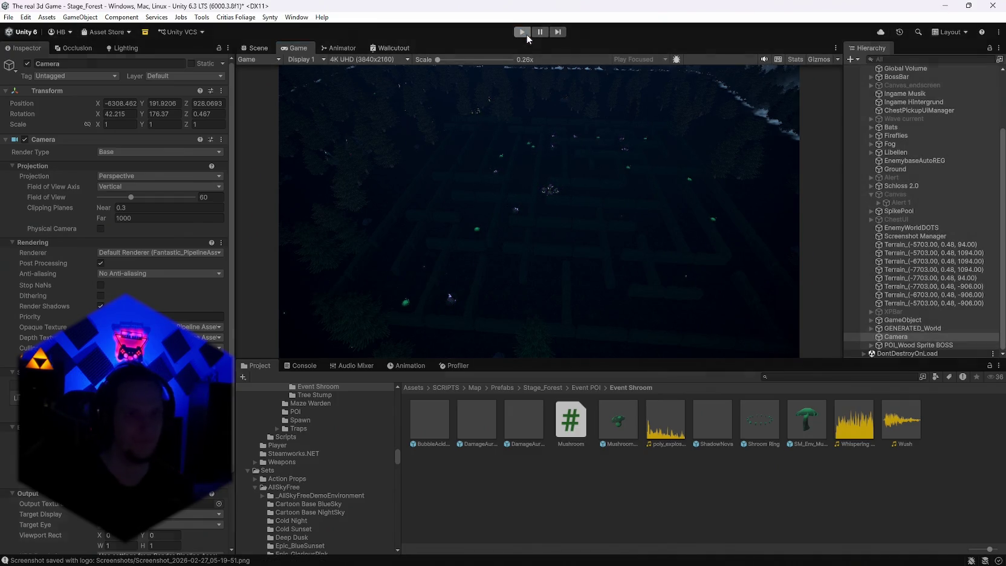
click(487, 555)
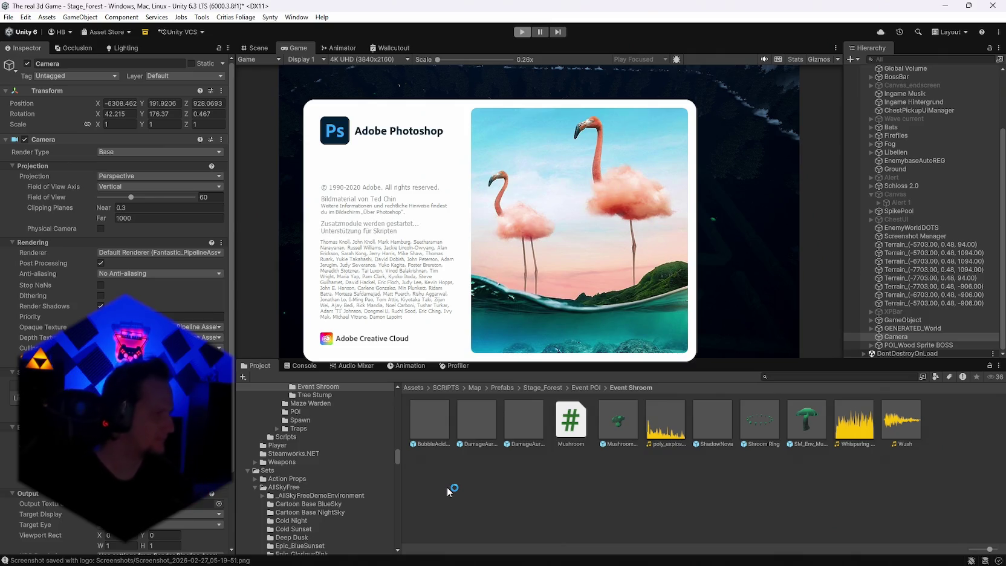
Ensure Unity has left Play mode (Ctrl+P) while Photoshop loads.
key(ctrl+p)
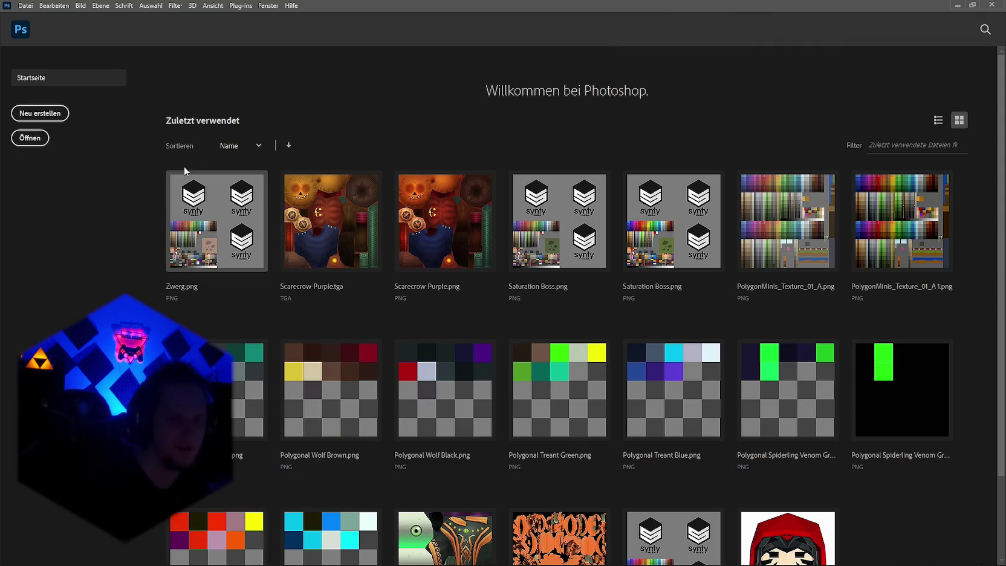
click(201, 180)
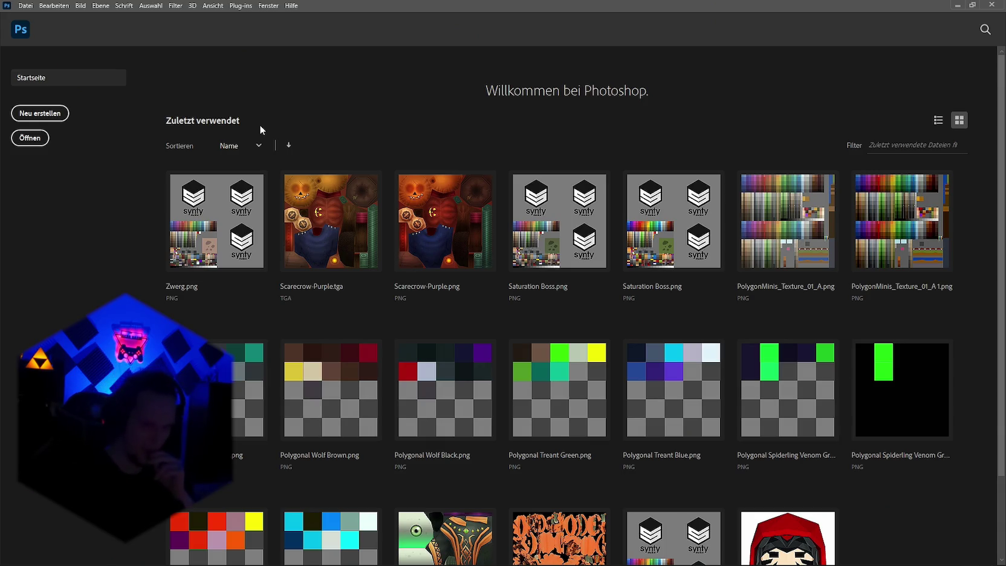
mouse_move(568, 562)
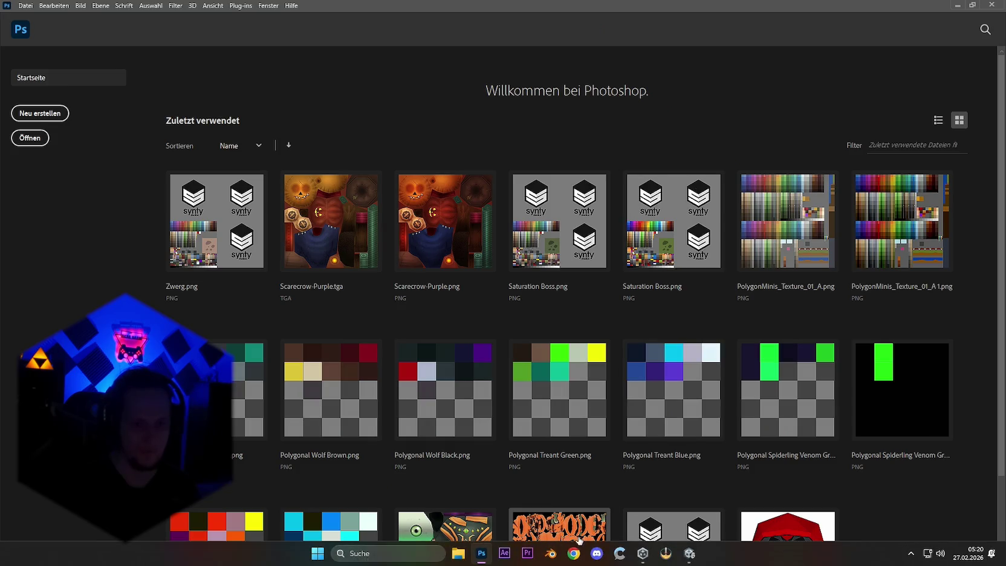
click(458, 553)
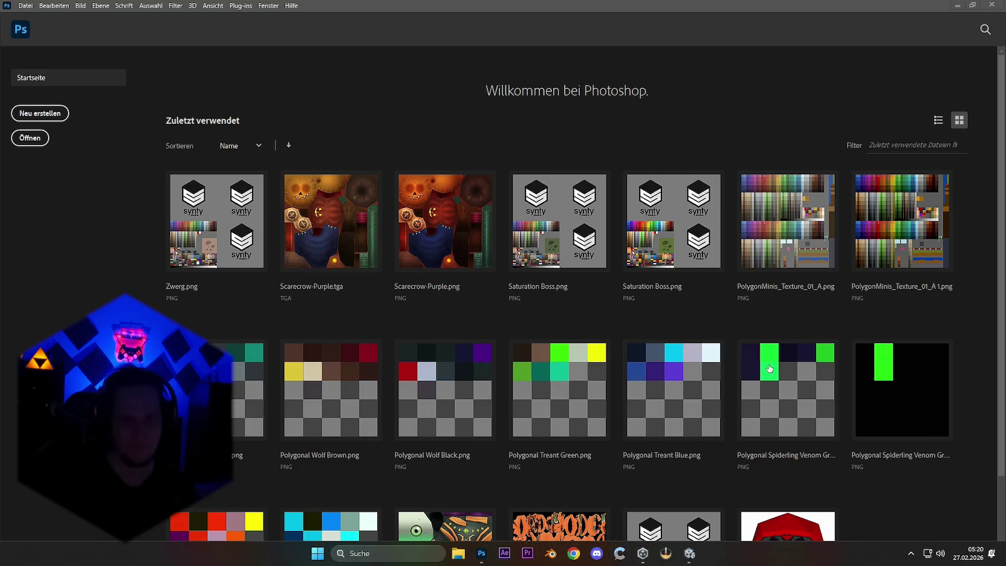
key(alt+F4)
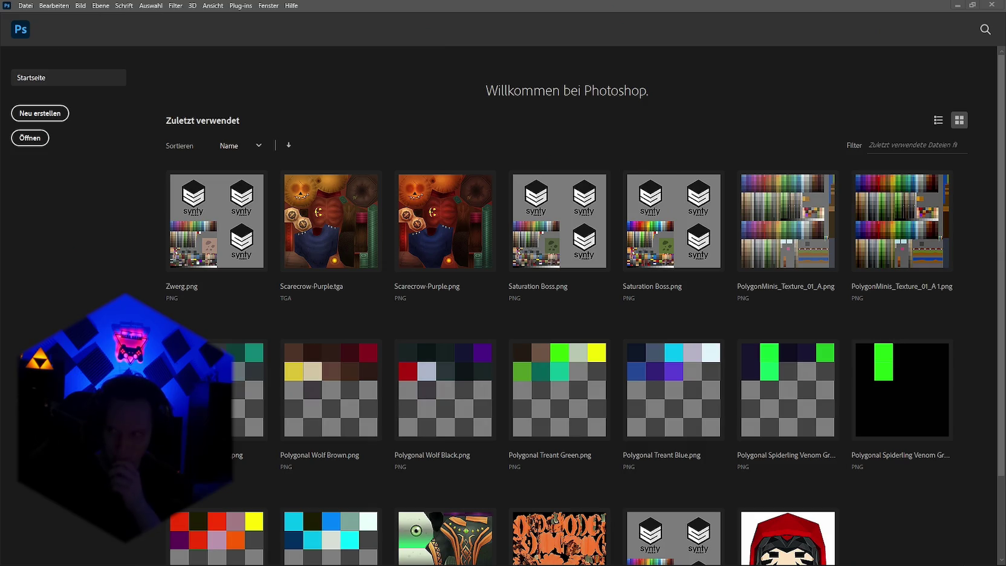
mouse_move(1005, 182)
mouse_down()
mouse_move(564, 176)
mouse_move(536, 153)
mouse_up()
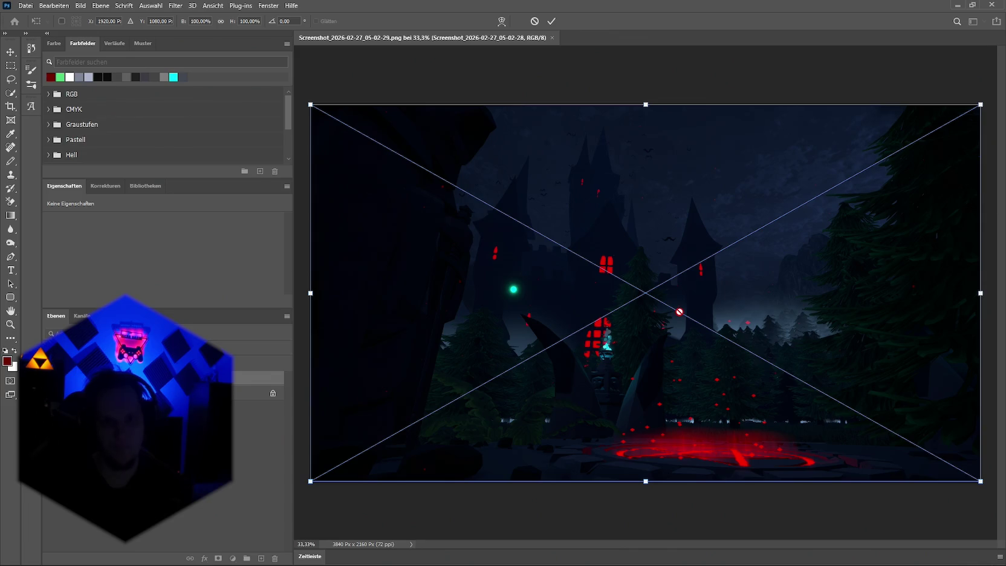
Commit the castle screenshot placement, then the overhead maze screenshot layered on top.
key(Return)
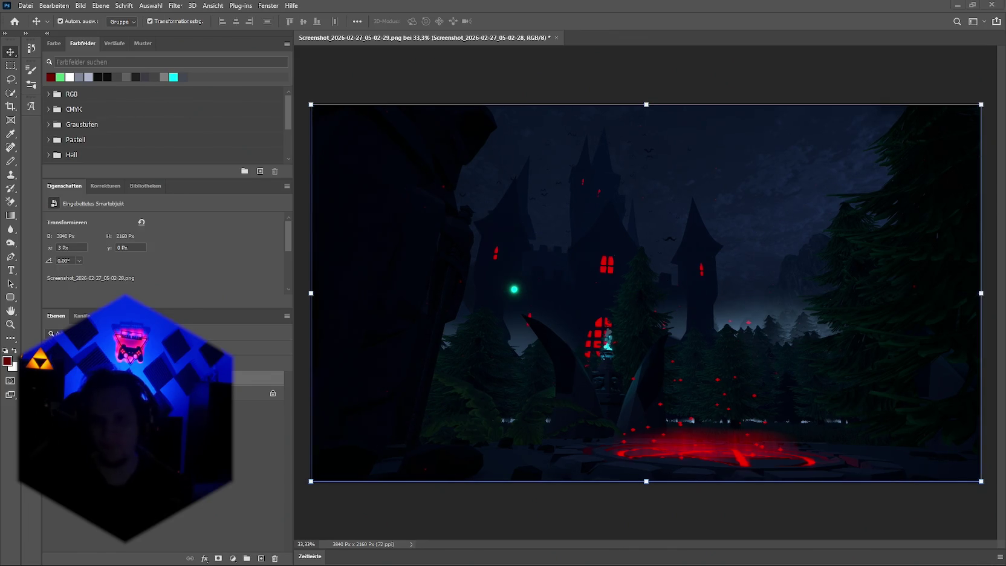
key(Return)
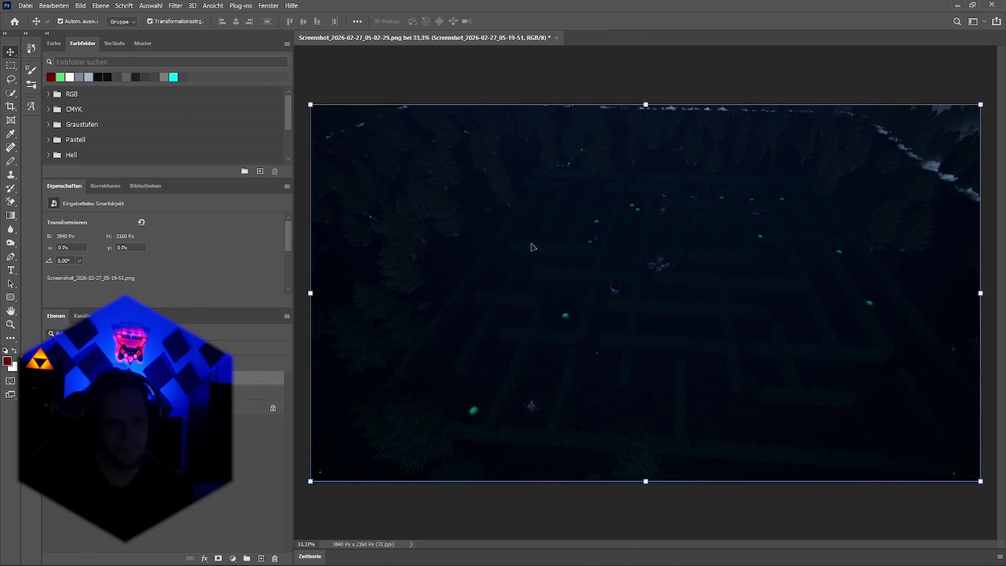
click(174, 5)
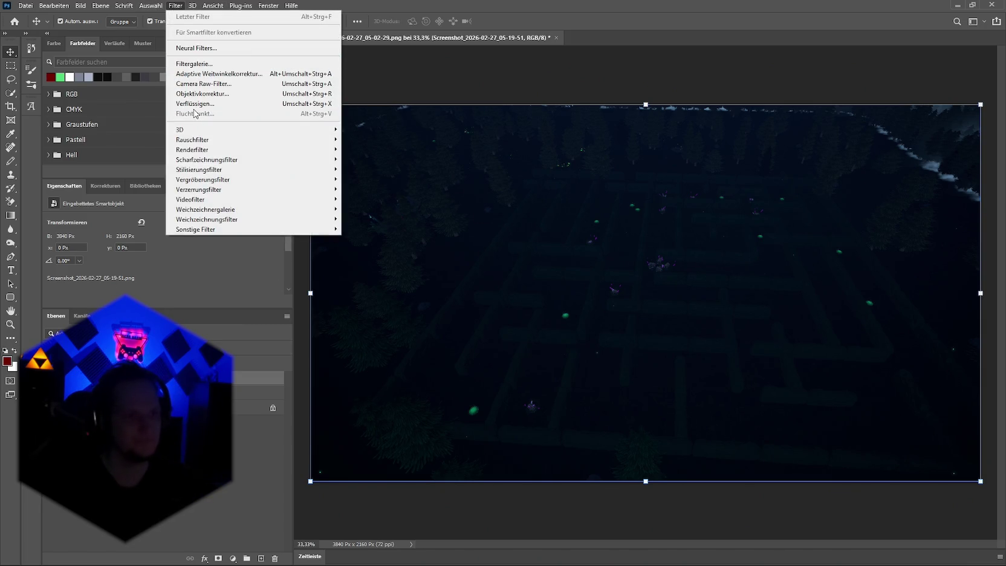
Apply the Ölfarbe oil-paint filter to the forest-maze layer with default settings.
mouse_move(303, 173)
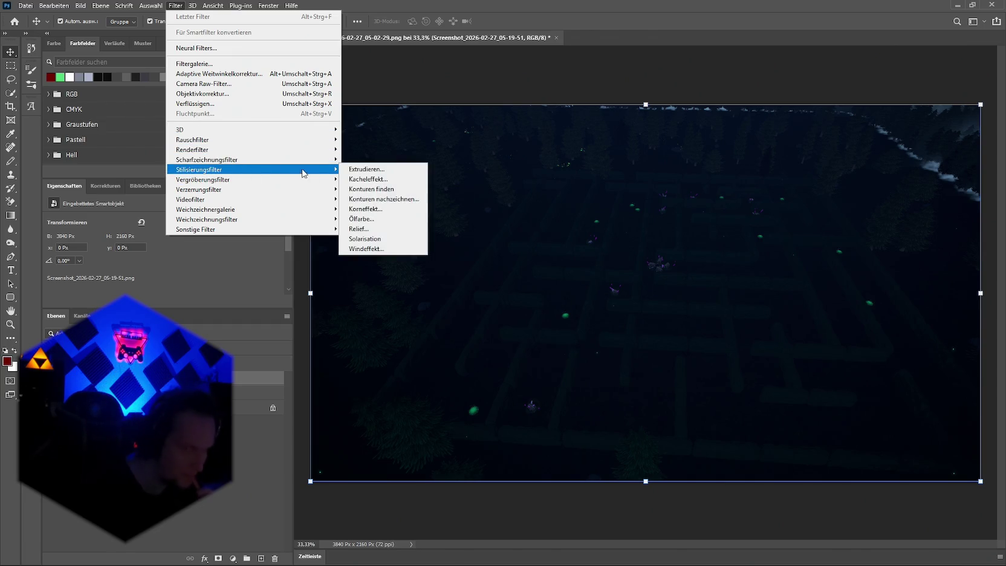
click(367, 220)
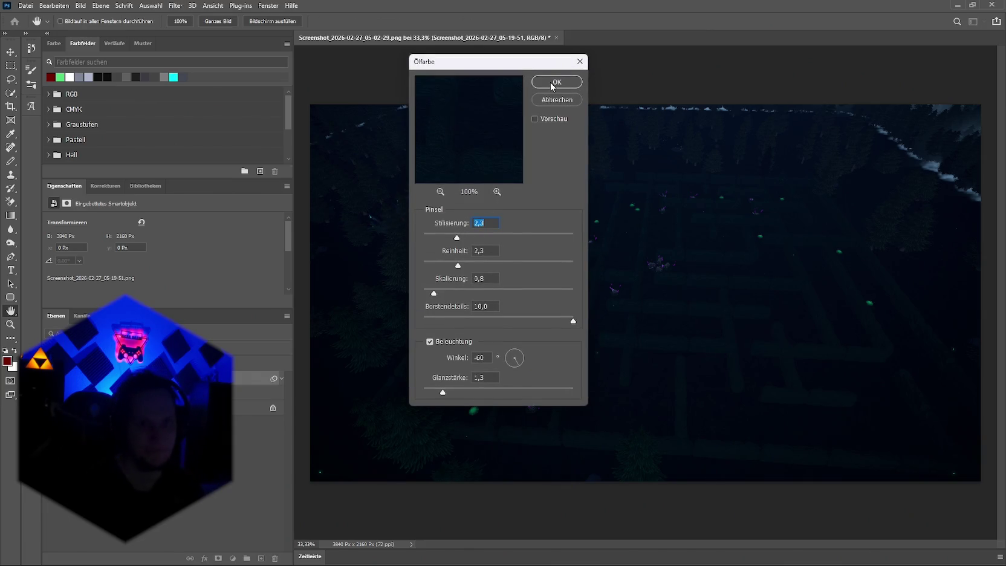
click(555, 83)
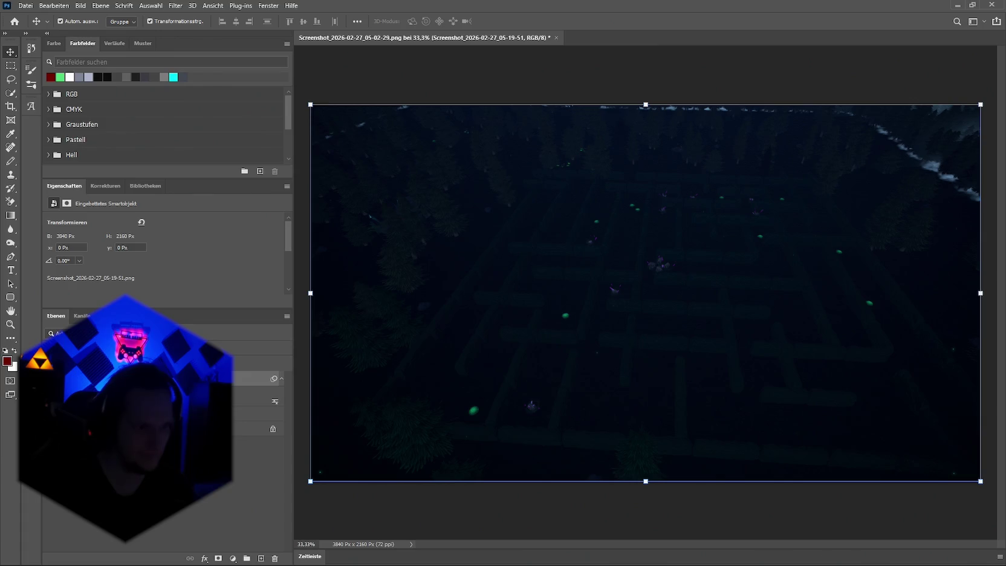
Retune Ölfarbe on the forest-maze layer to Stilisierung 5,7 and Reinheit 8,6.
click(260, 413)
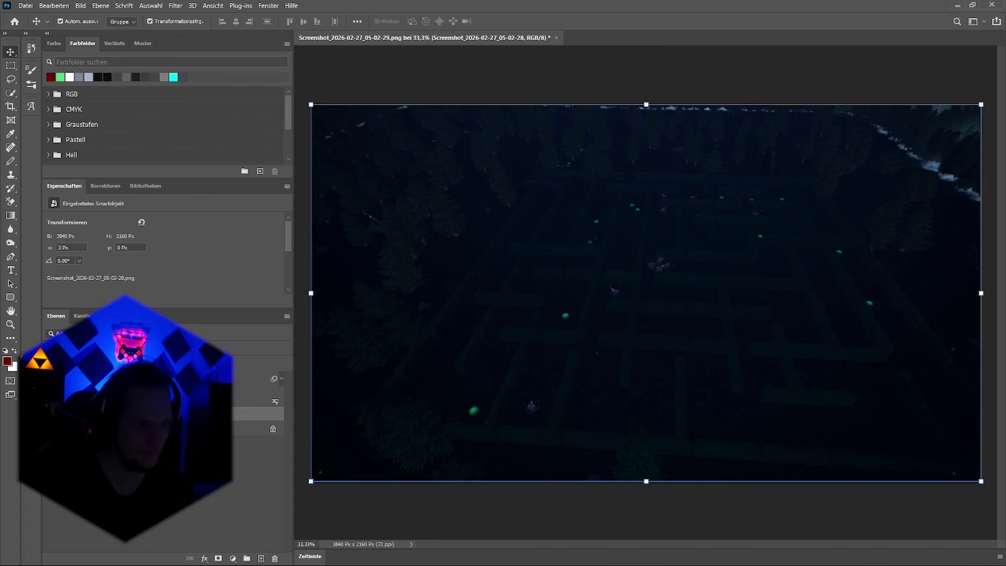
click(260, 378)
key(ctrl+alt+f)
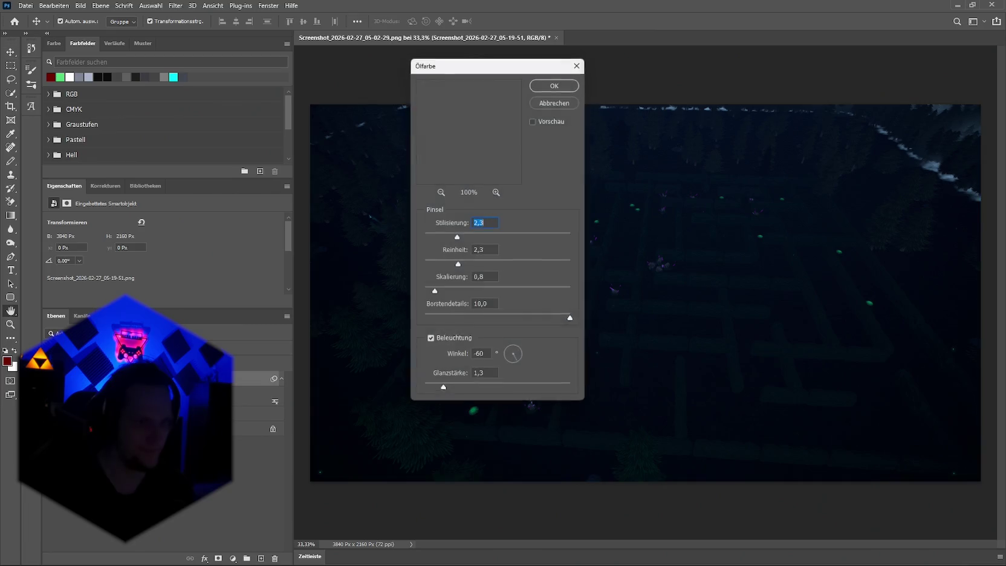
drag(467, 236, 508, 236)
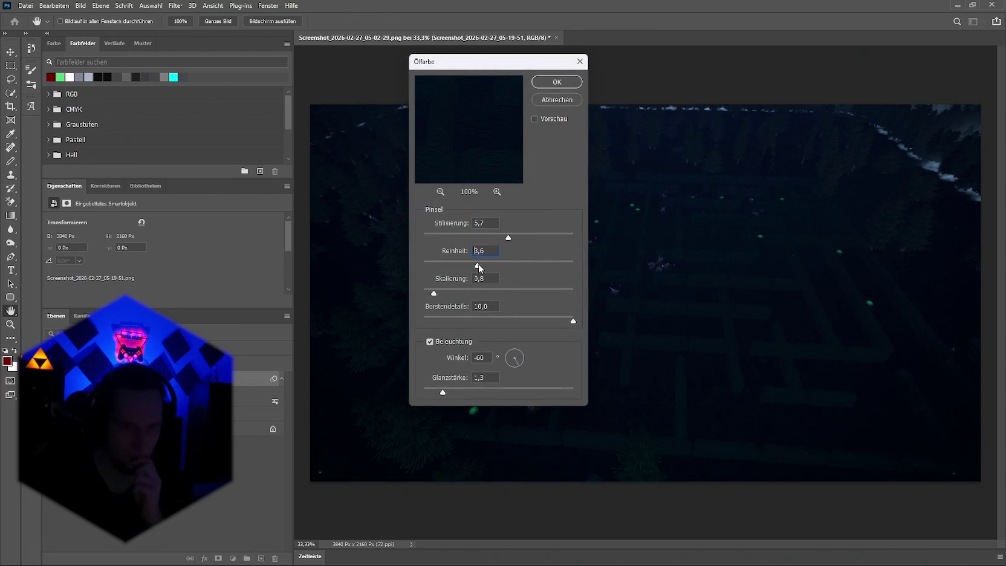
mouse_move(499, 265)
mouse_down()
mouse_move(420, 265)
mouse_move(575, 265)
mouse_up()
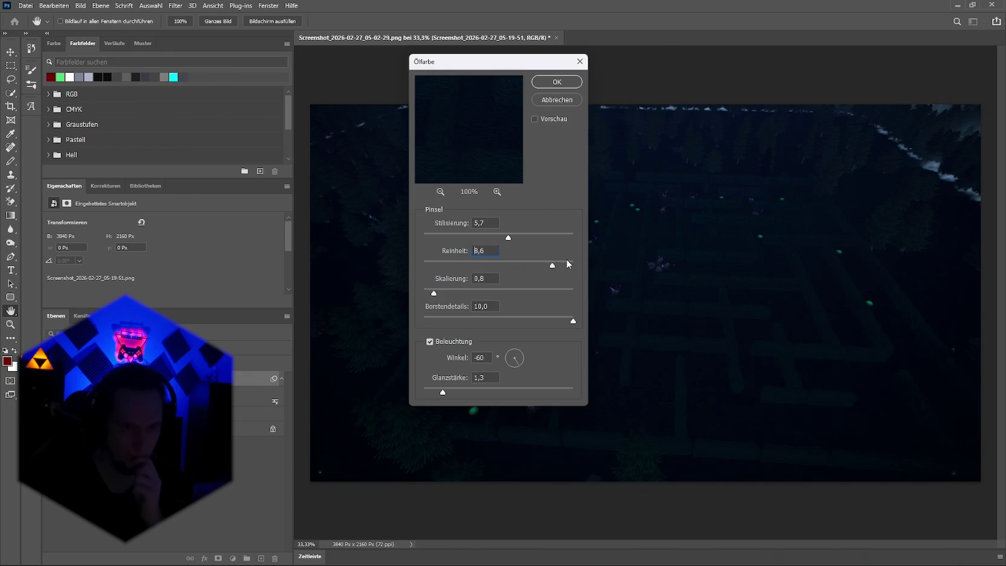